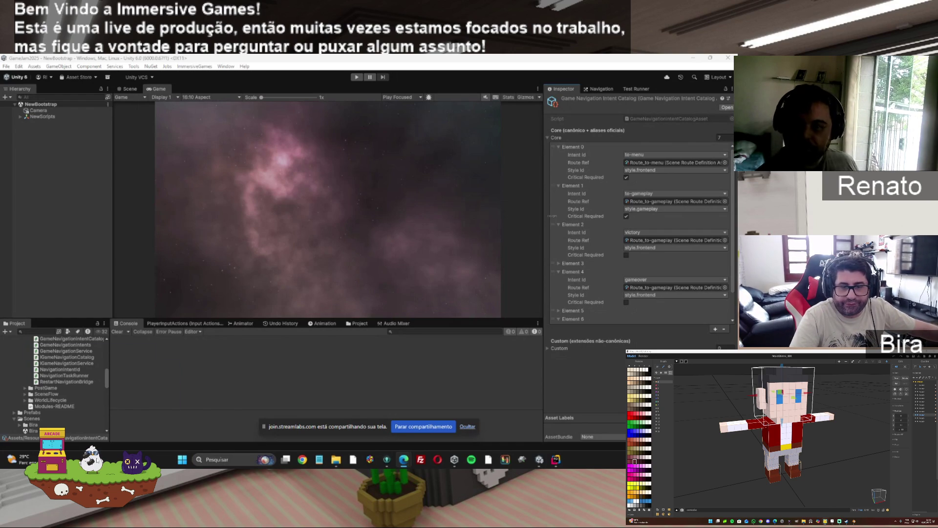
Buy the desktop pet's Velocidade upgrade from its stats panel, raising it to 6,2
left_click(26, 348)
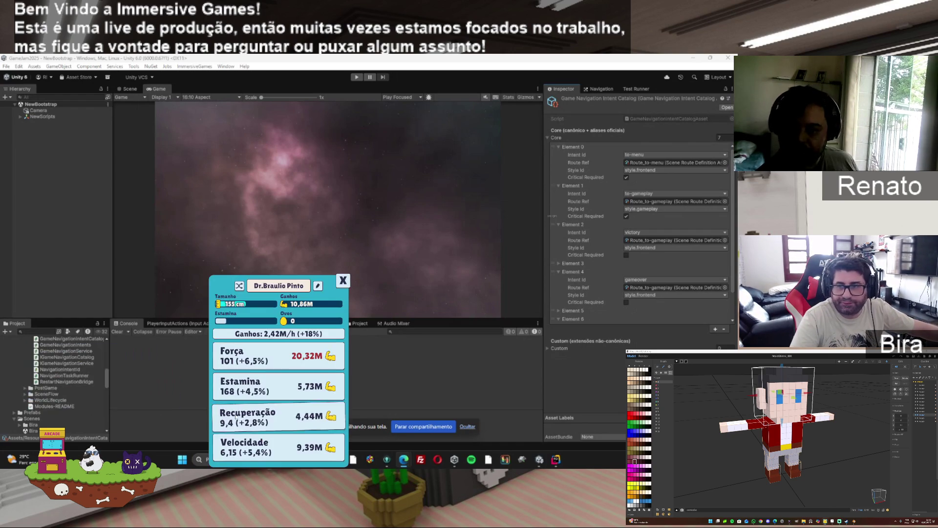
left_click(271, 449)
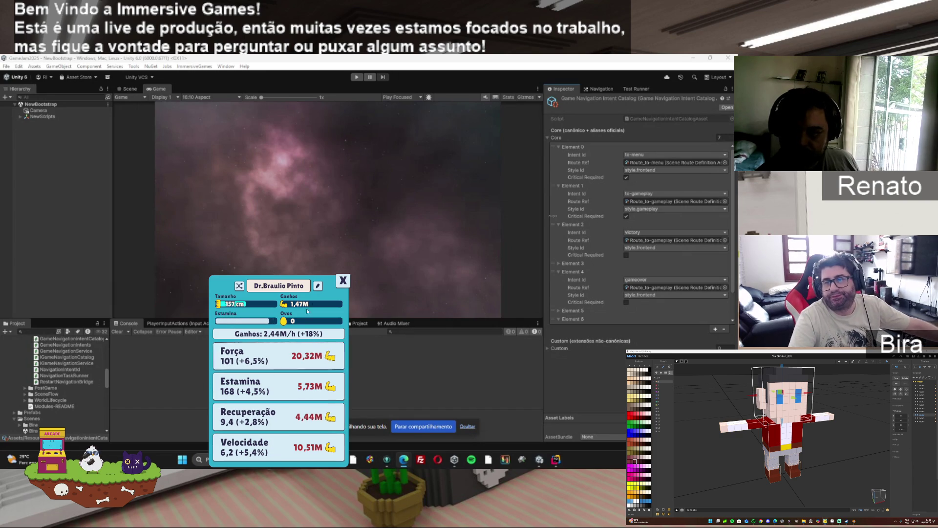
left_click(343, 281)
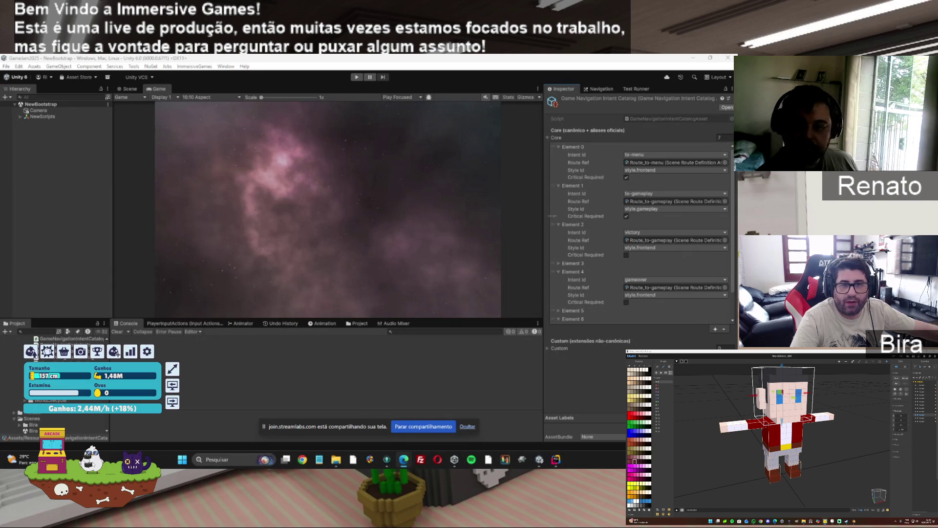
Show the Amigos friends ranking on the pet game's leaderboard, then close it
left_click(97, 351)
left_click(272, 295)
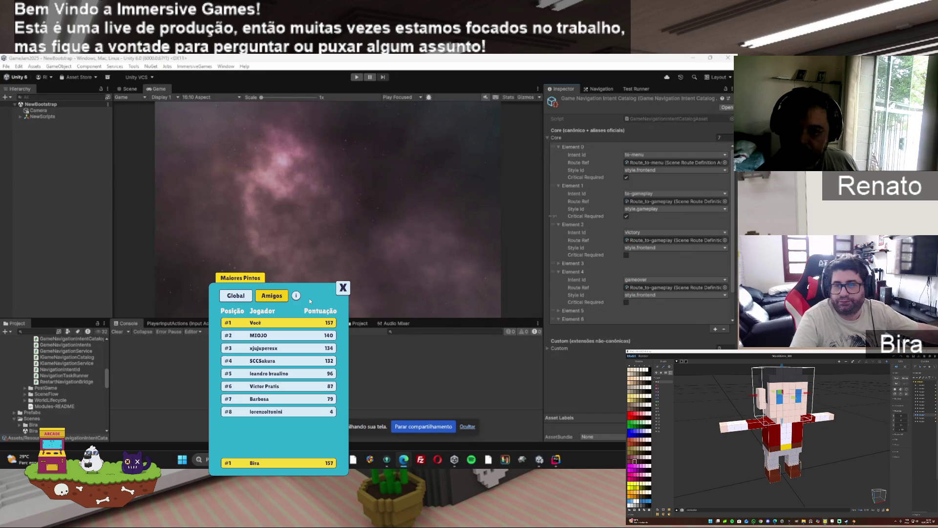
left_click(346, 290)
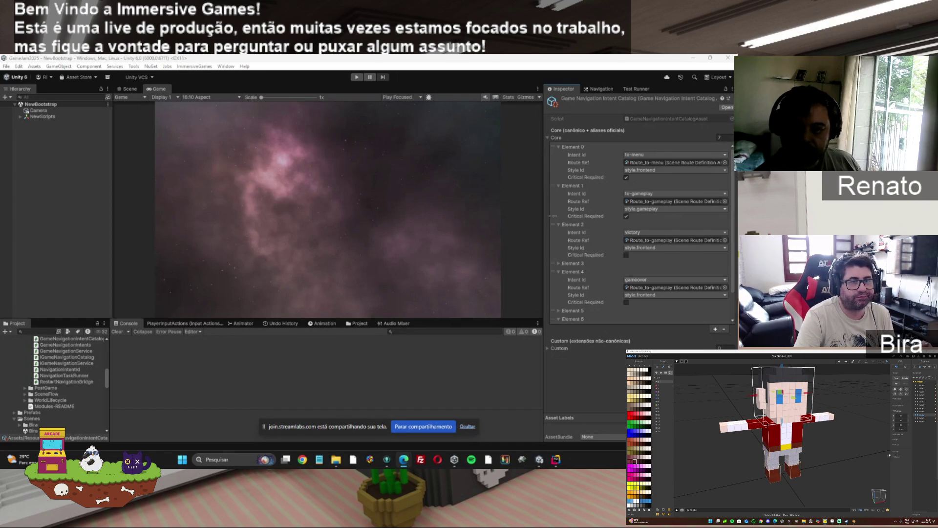
Move the Chrome window with the Codex ADR-0005 audit over the Unity Editor
left_click_drag(733, 117, 338, 123)
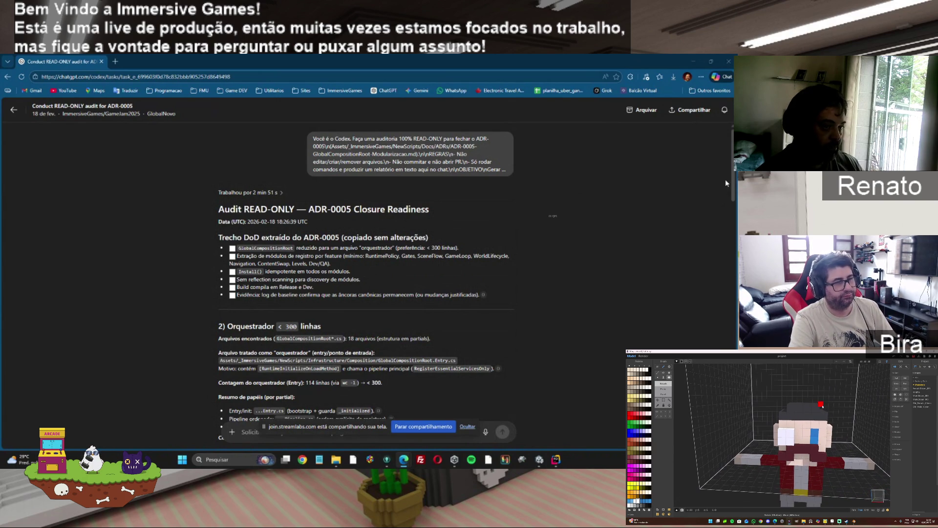
Scroll through the ADR-0005 Closure Readiness audit and select the report from the 'Audit READ-ONLY' heading
left_click_drag(733, 172, 733, 190)
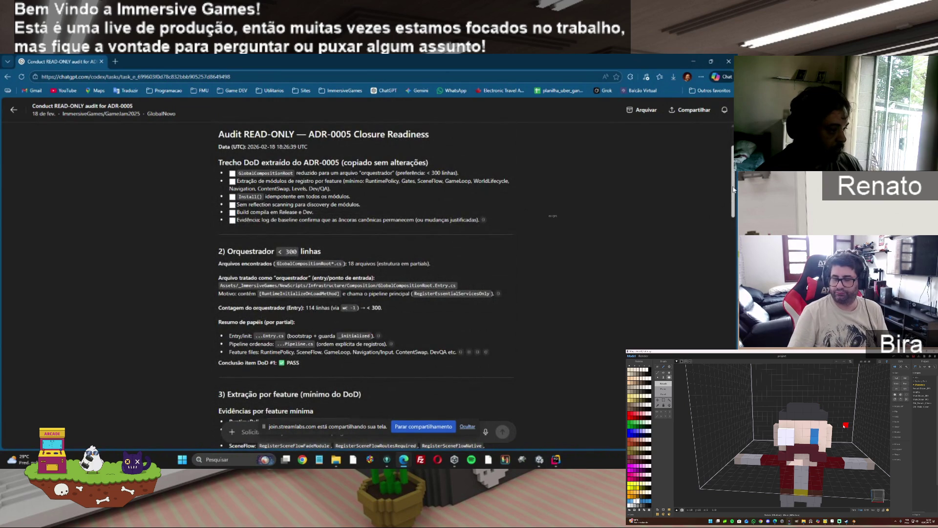
left_click_drag(733, 190, 735, 238)
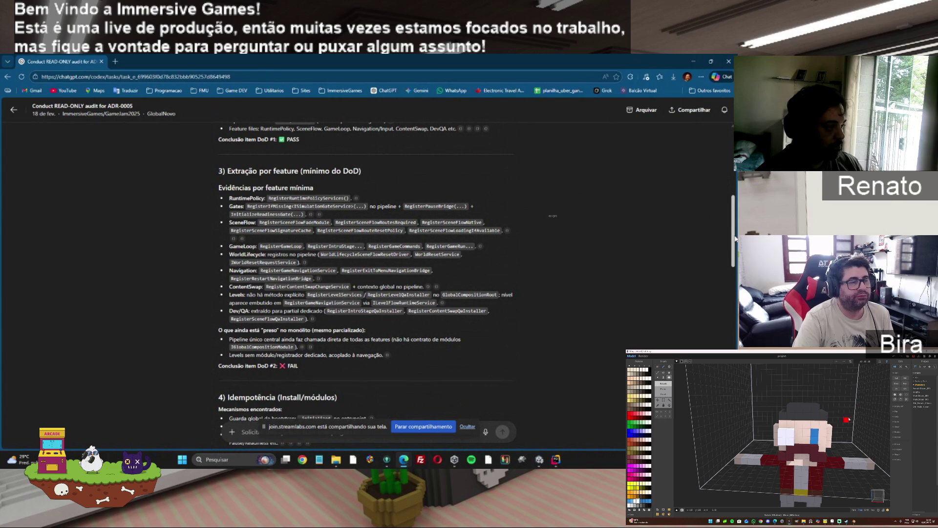
left_click_drag(735, 239, 734, 370)
mouse_move(401, 371)
left_mouse_down()
mouse_move(235, 127)
mouse_move(229, 209)
left_mouse_up()
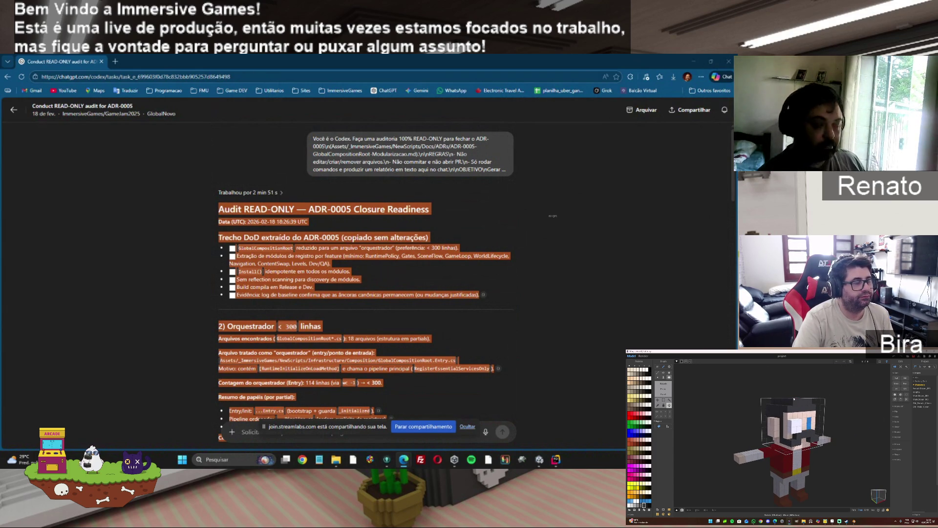
Open the World - Plano de Implementação chat in a new tab and switch to it
left_click_drag(619, 79, 337, 68)
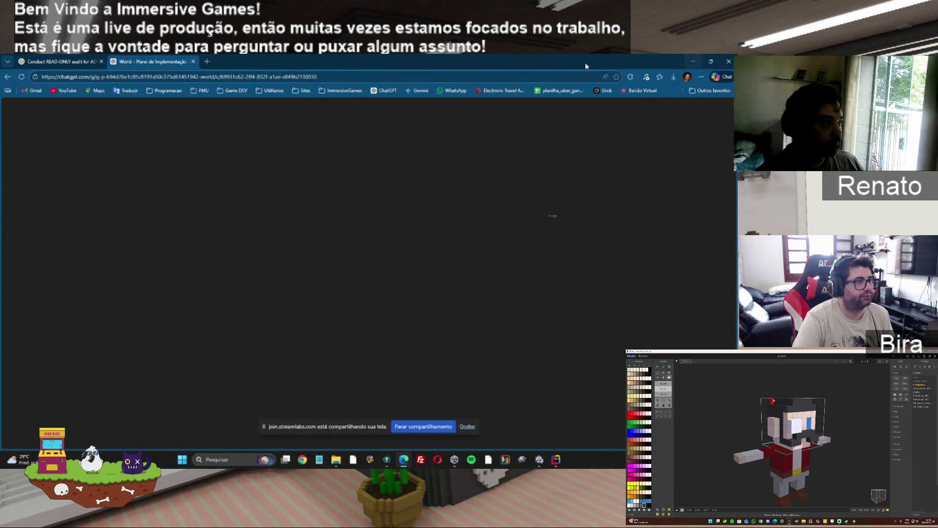
left_click(49, 62)
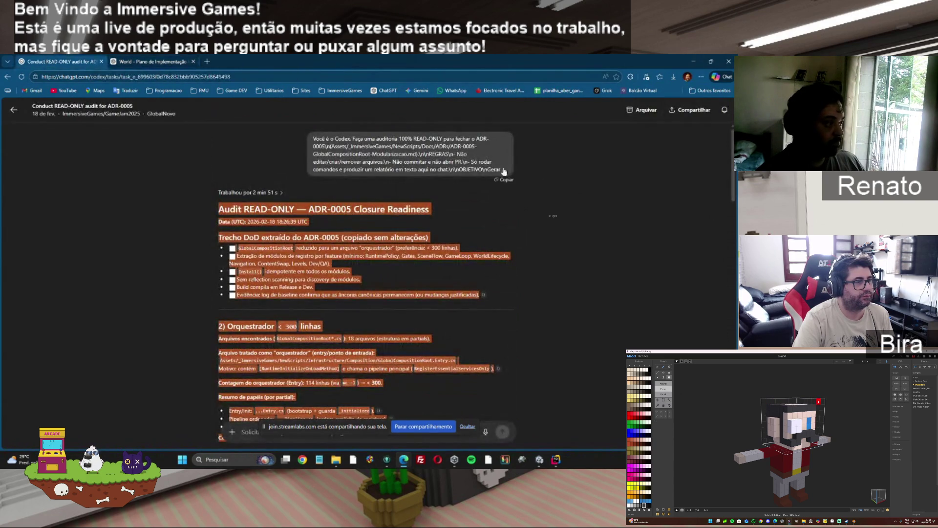
left_click(184, 59)
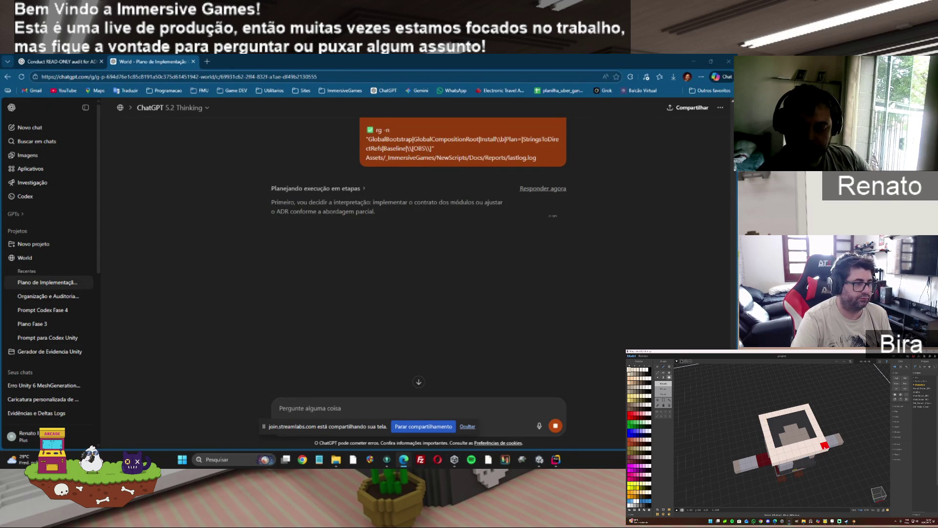
Wait for the plan chat to finish its 1m 56s of thinking, then switch to the Codex audit tab
left_click_drag(768, 421, 815, 441)
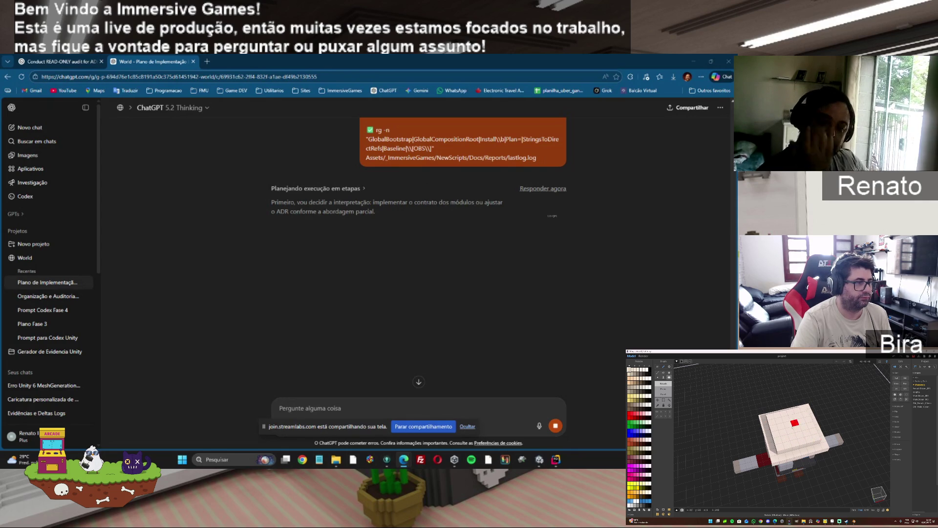
scroll(763, 436, "down", 5)
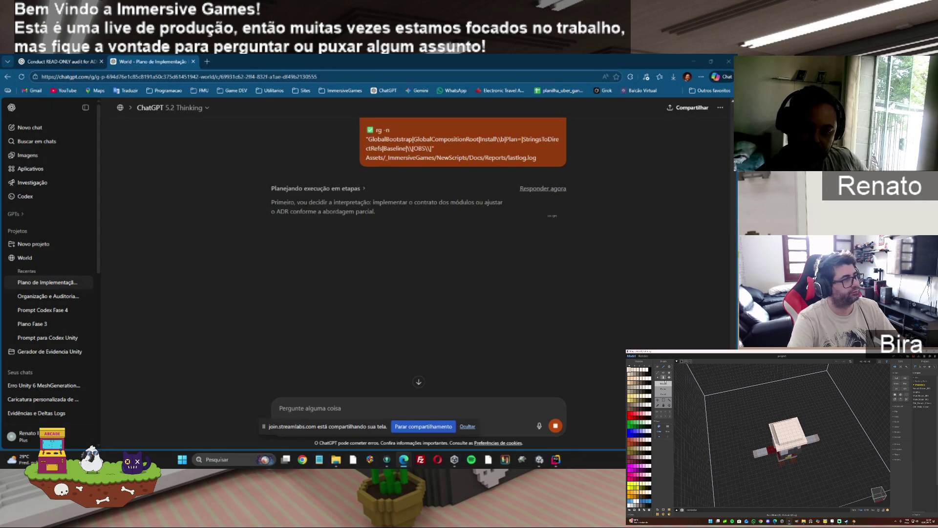
mouse_move(820, 464)
left_mouse_down()
mouse_move(840, 473)
mouse_move(838, 441)
mouse_move(860, 447)
left_mouse_up()
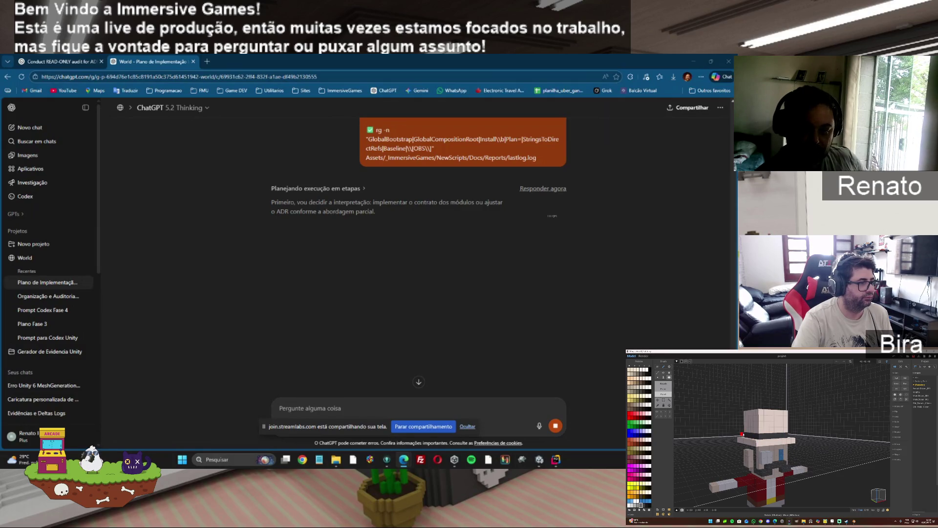
left_click(786, 432)
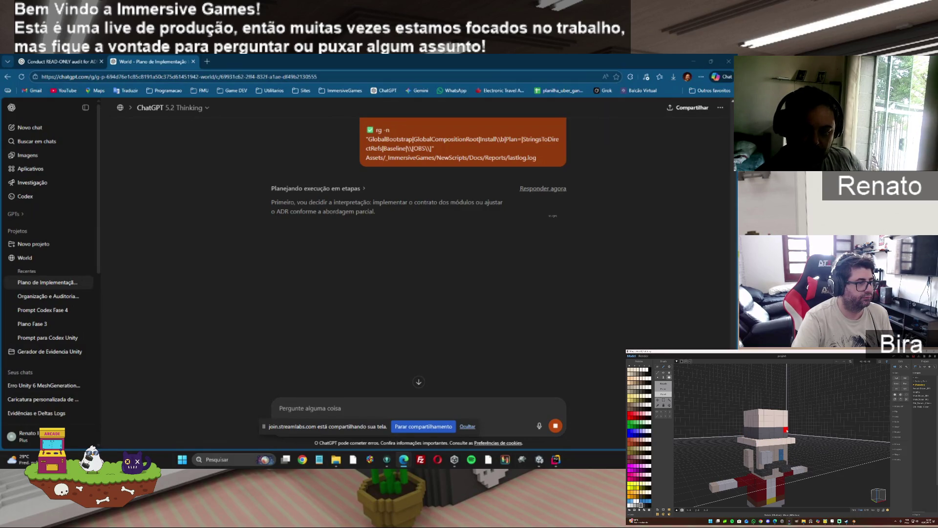
key("ctrl+z")
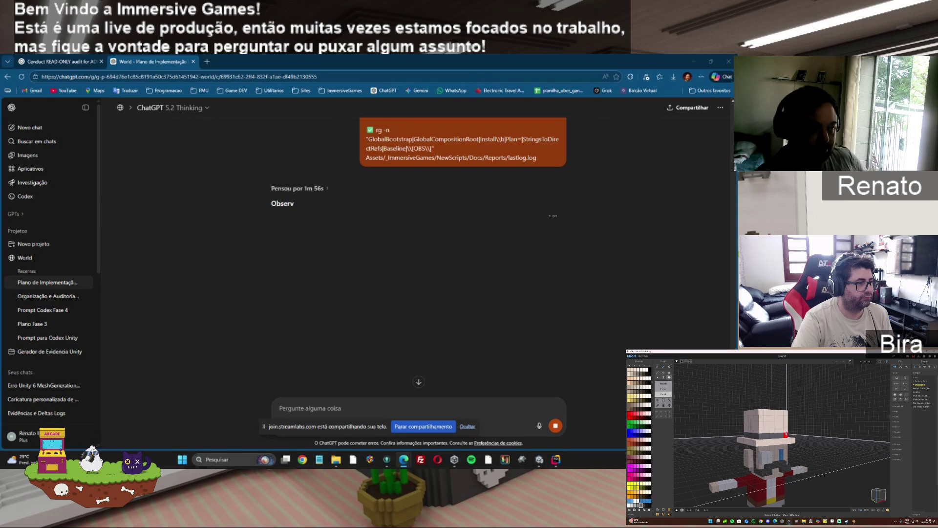
left_click(786, 433)
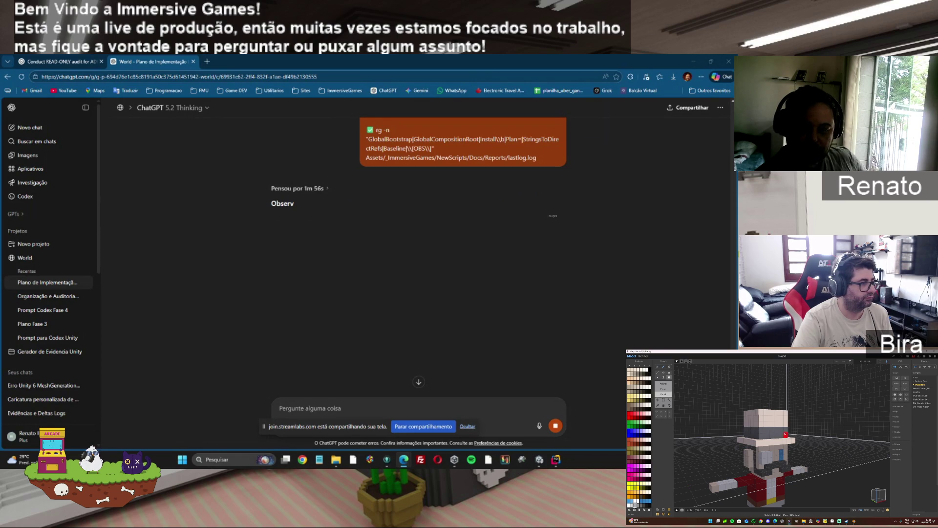
key("ctrl+z")
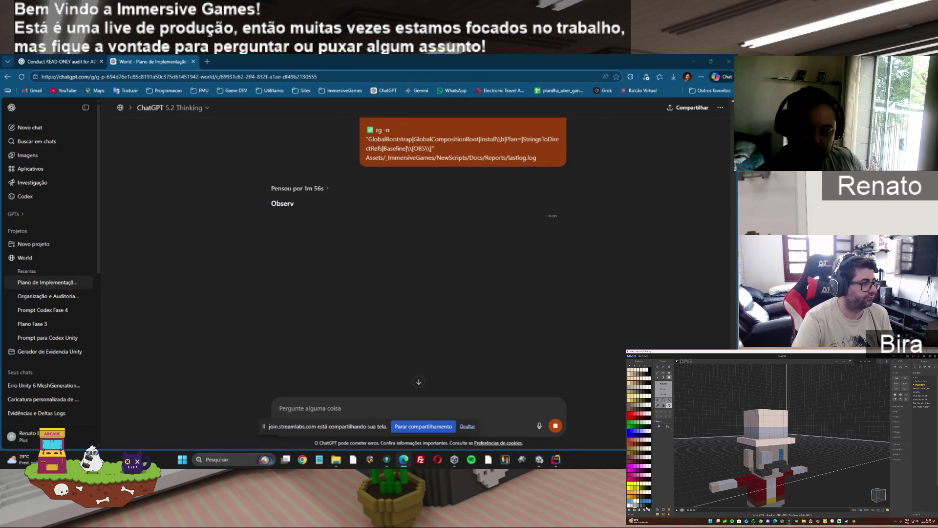
left_click(784, 418)
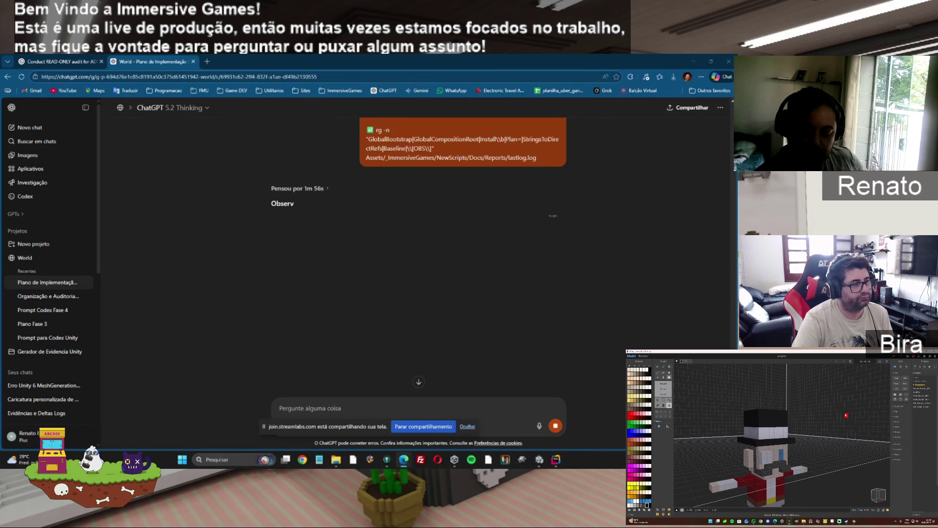
left_click(664, 394)
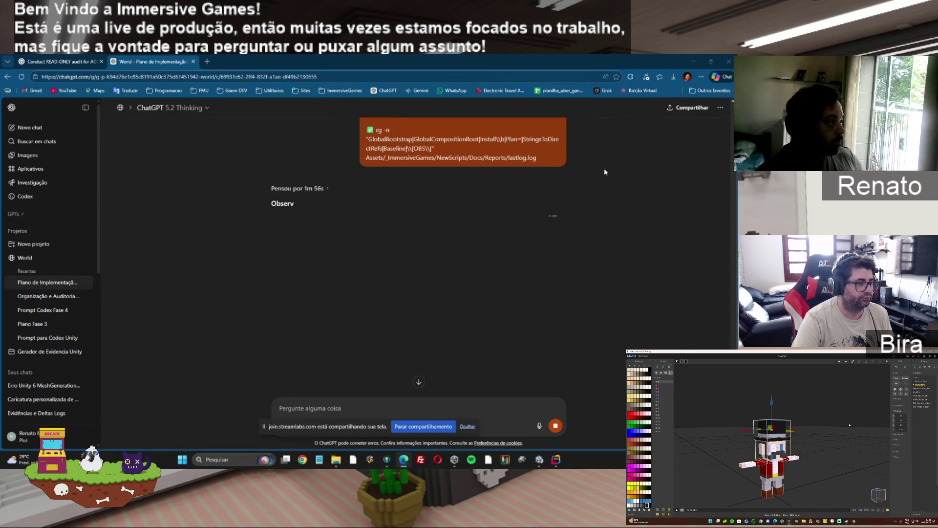
key("ctrl+Tab")
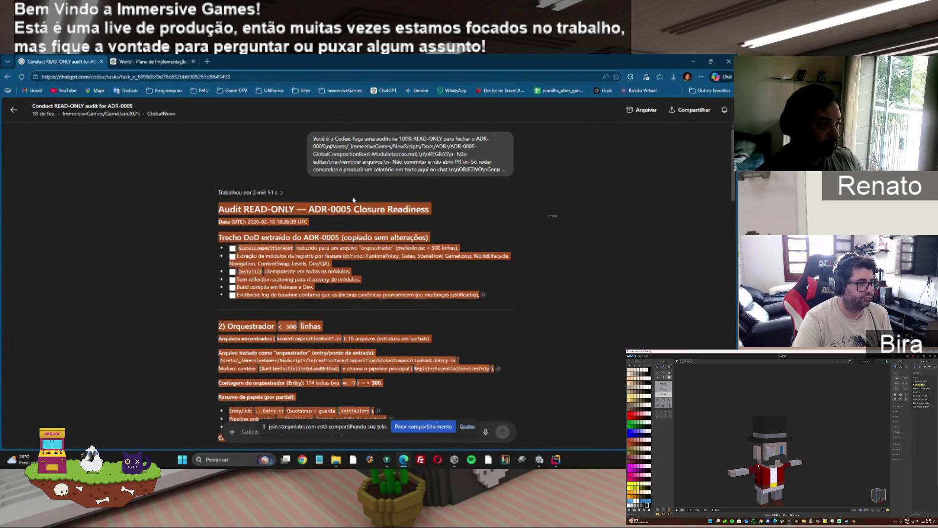
Scroll the Codex audit to the DoD Matrix and Gaps sections, then return to the plan chat
left_click_drag(733, 164, 733, 328)
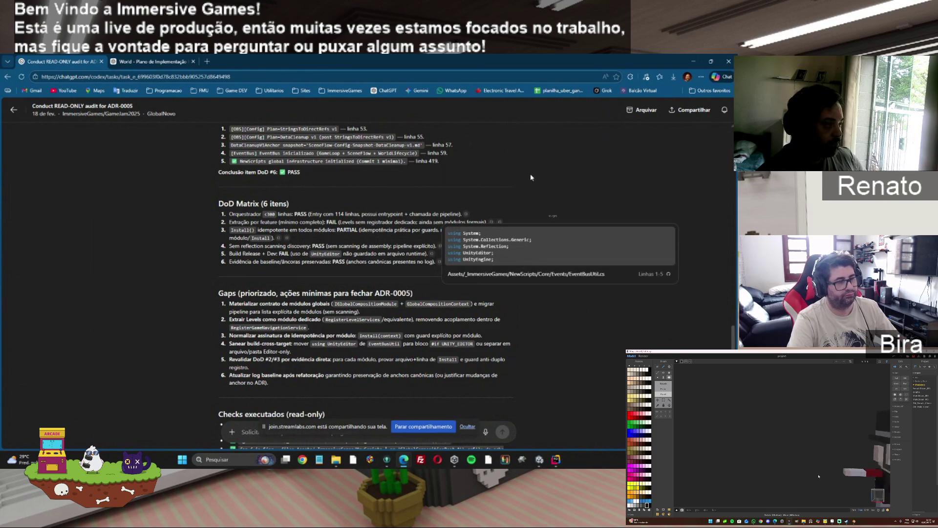
key("ctrl+Tab")
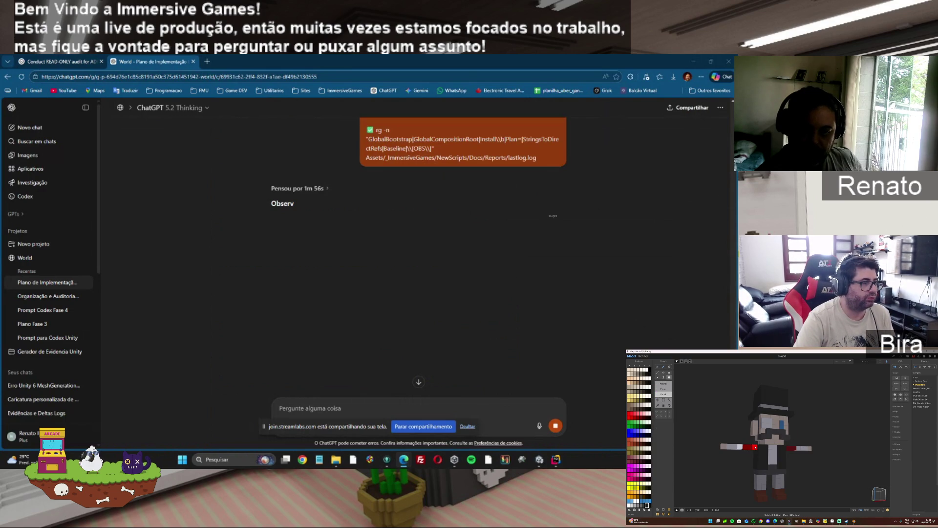
Orbit the voxel character higher and toggle between the object view and voxel editing
key("r")
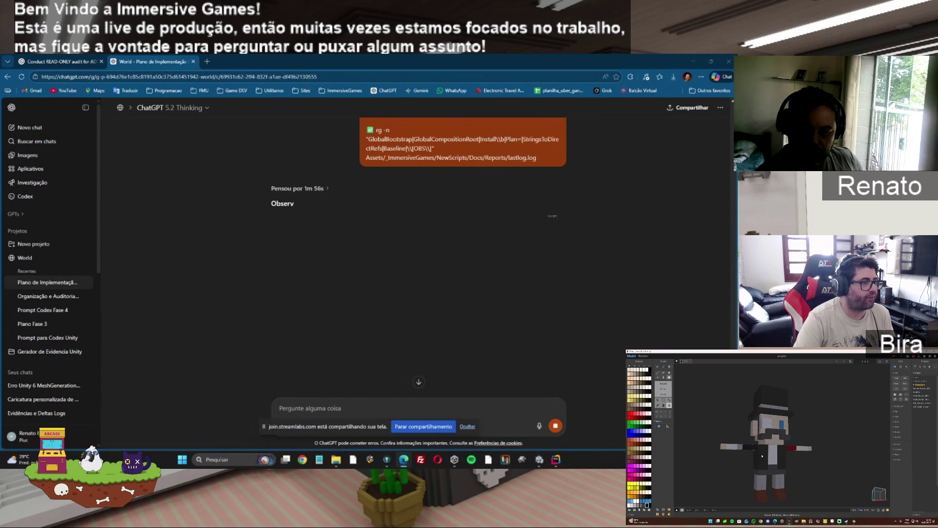
left_click(888, 363)
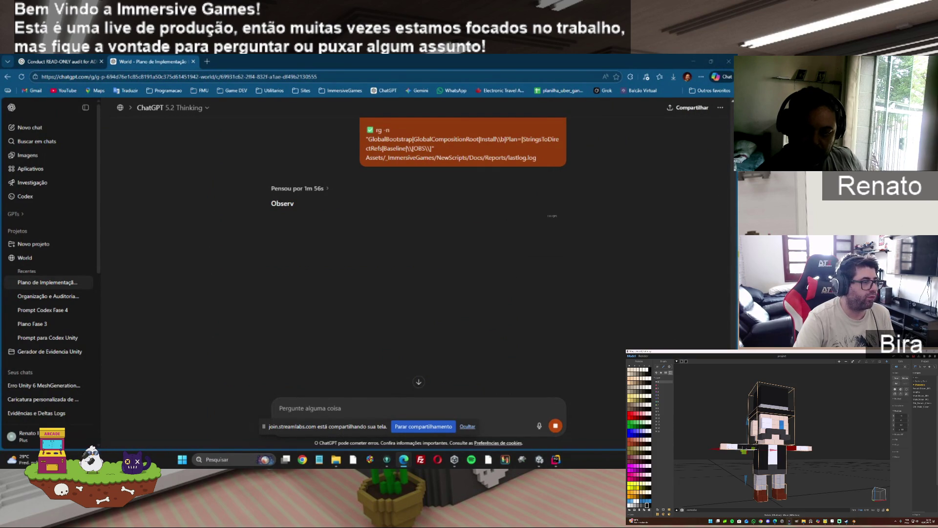
key("Tab")
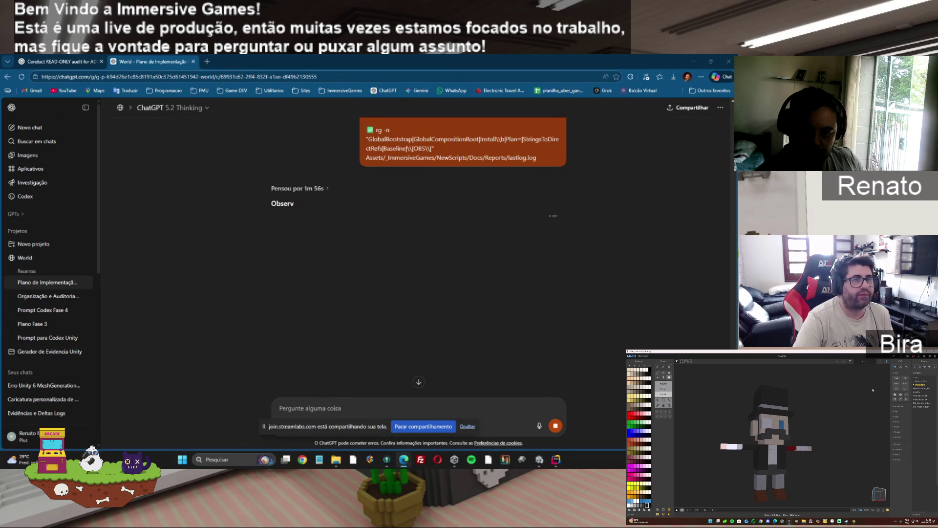
scroll(741, 450, "up", 5)
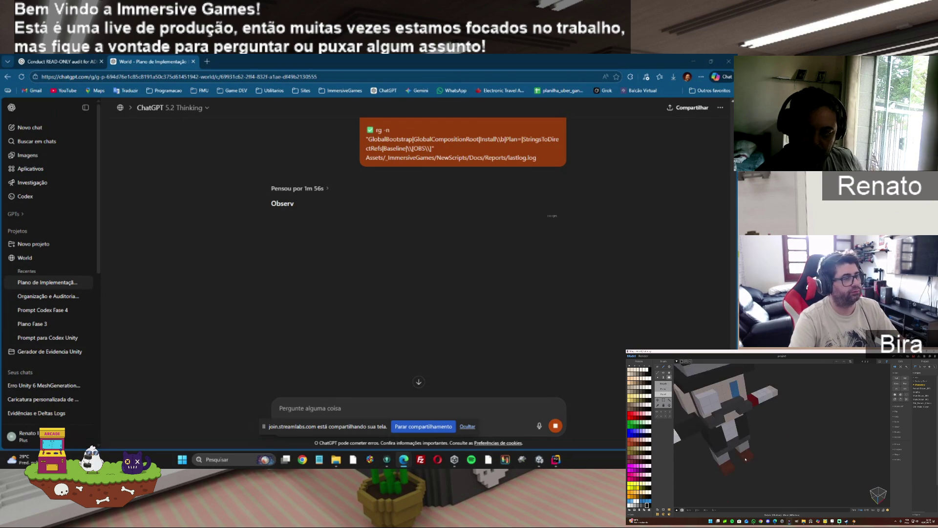
left_click_drag(745, 459, 778, 433)
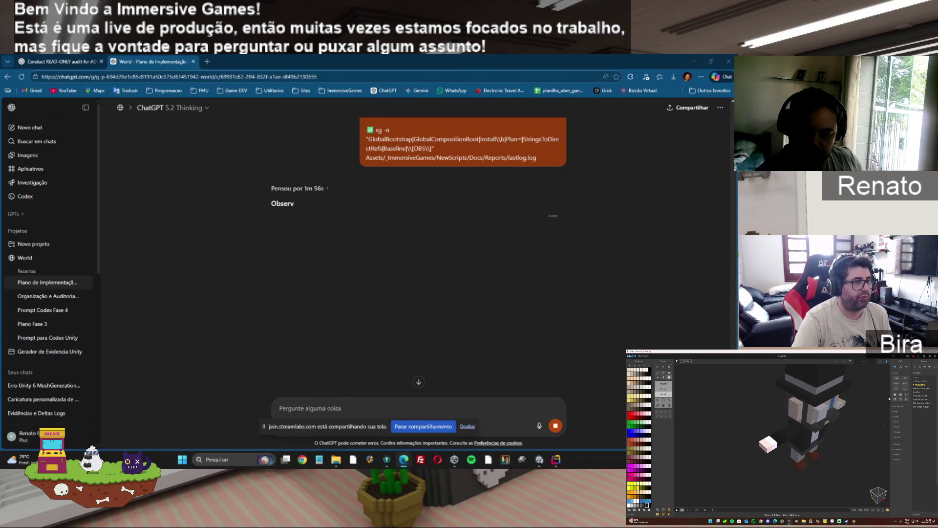
left_click(889, 362)
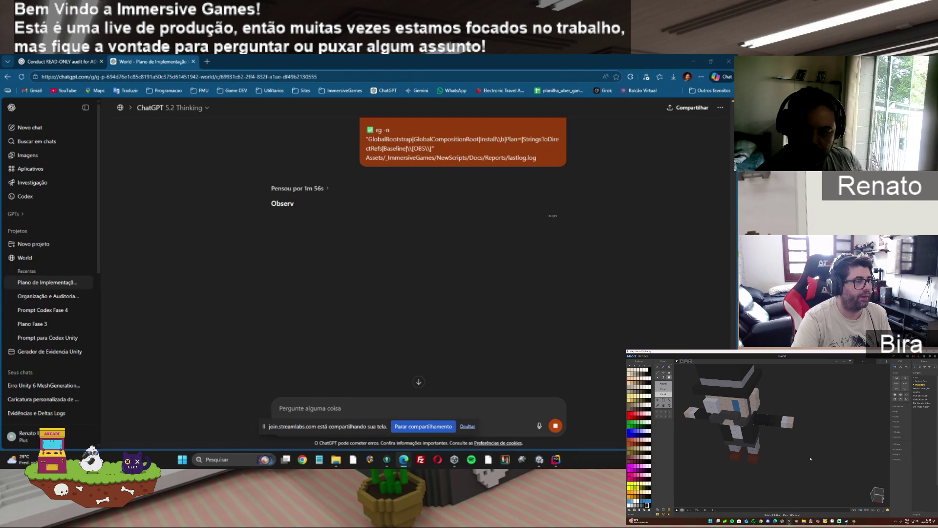
key("Tab")
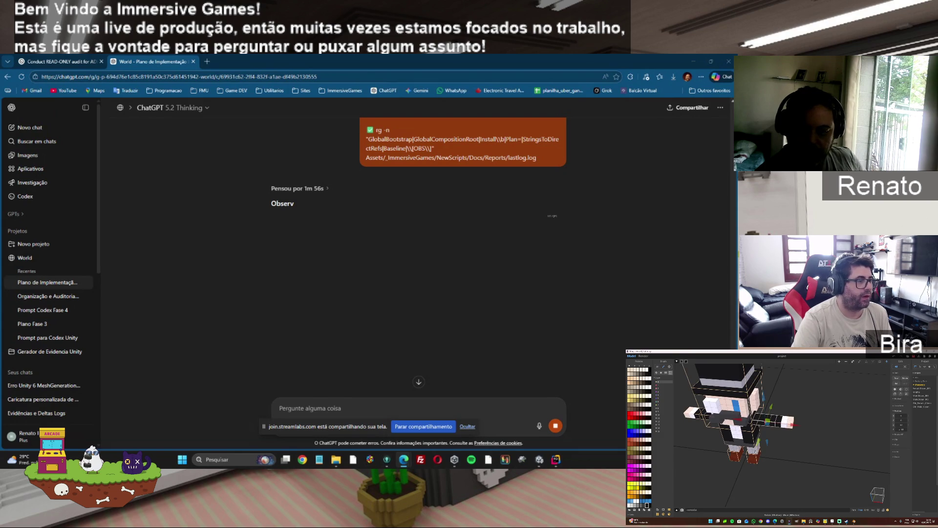
key("Tab")
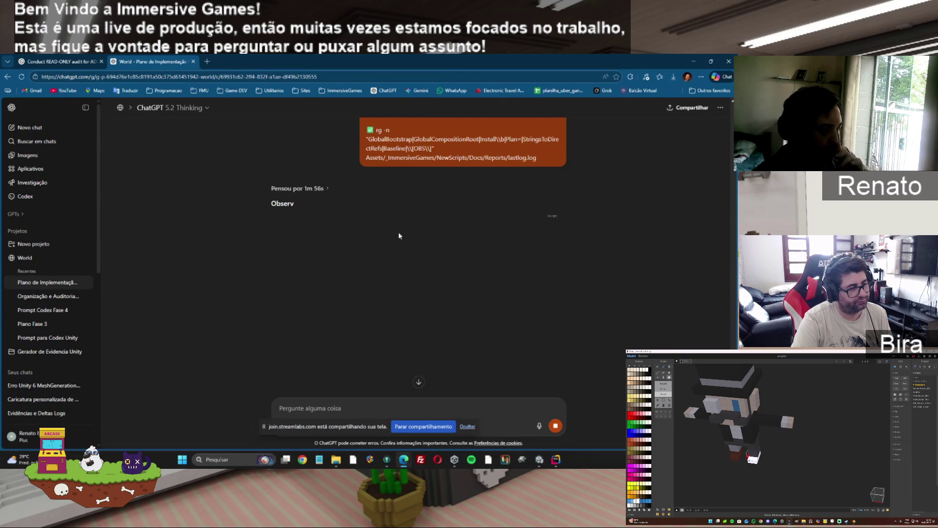
Reload the stalled chat, reopen World > Plano de Implementação in a fresh ChatGPT tab, and close the duplicate
left_click(21, 76)
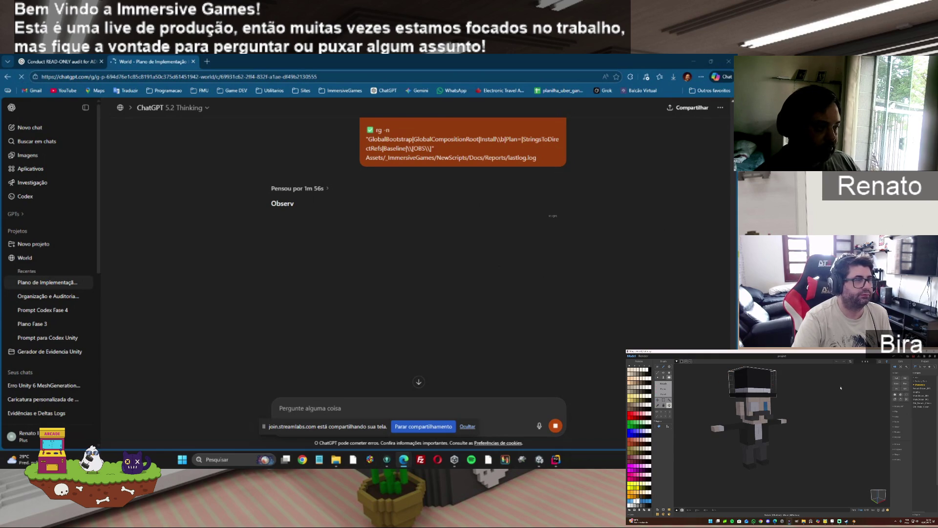
left_click(207, 62)
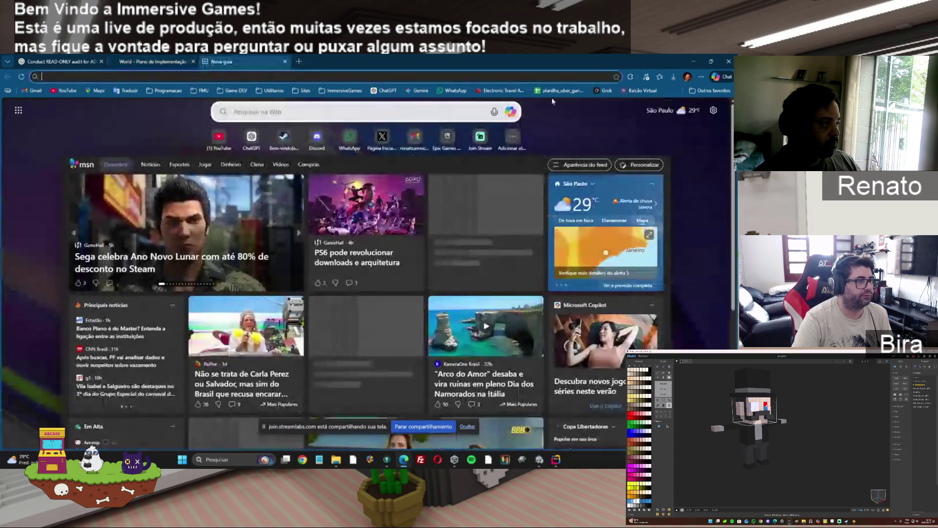
left_click(252, 138)
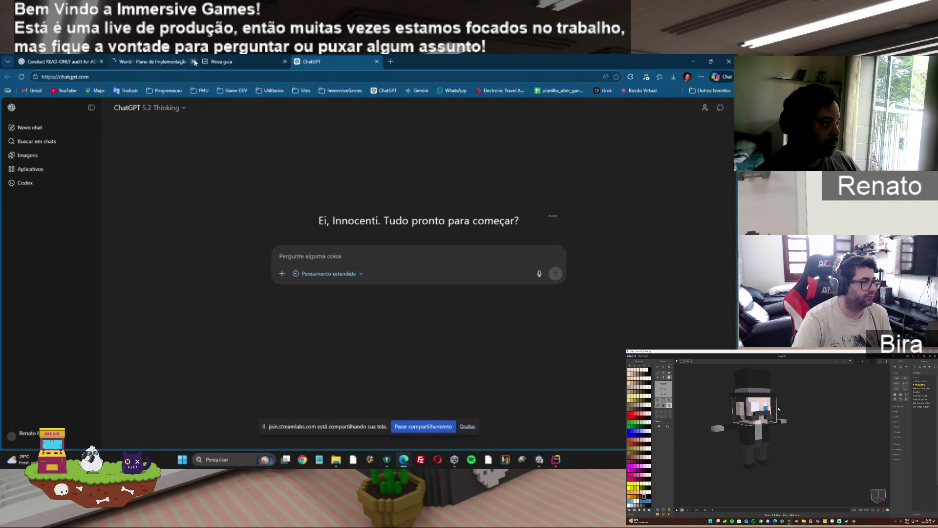
left_click(44, 261)
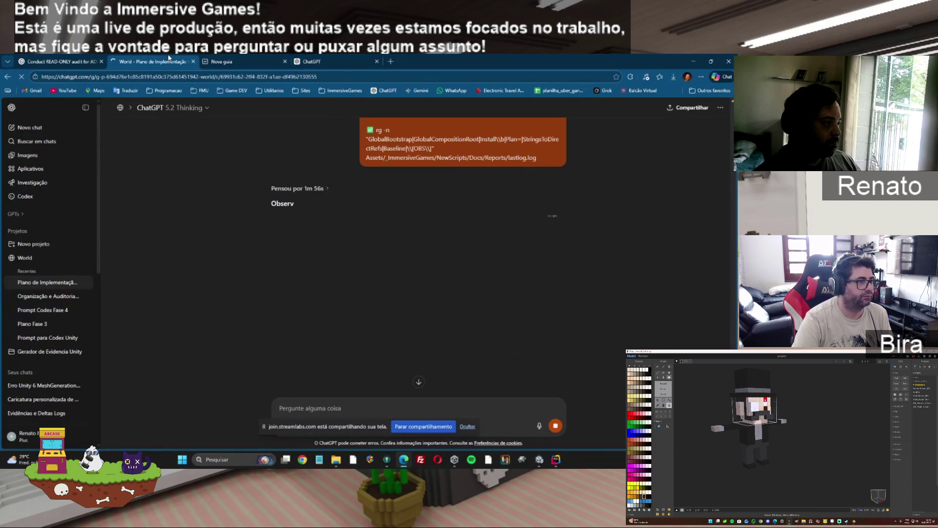
left_click(308, 61)
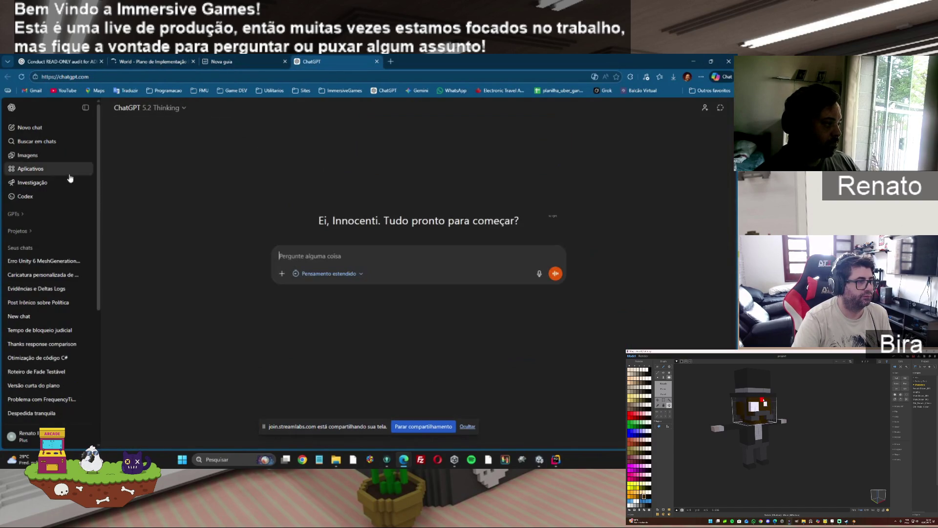
left_click(25, 258)
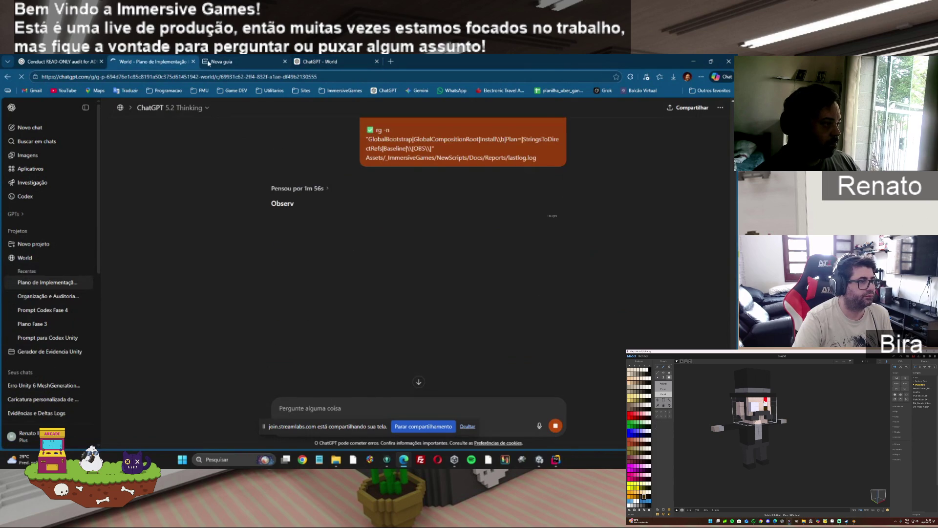
left_click(319, 57)
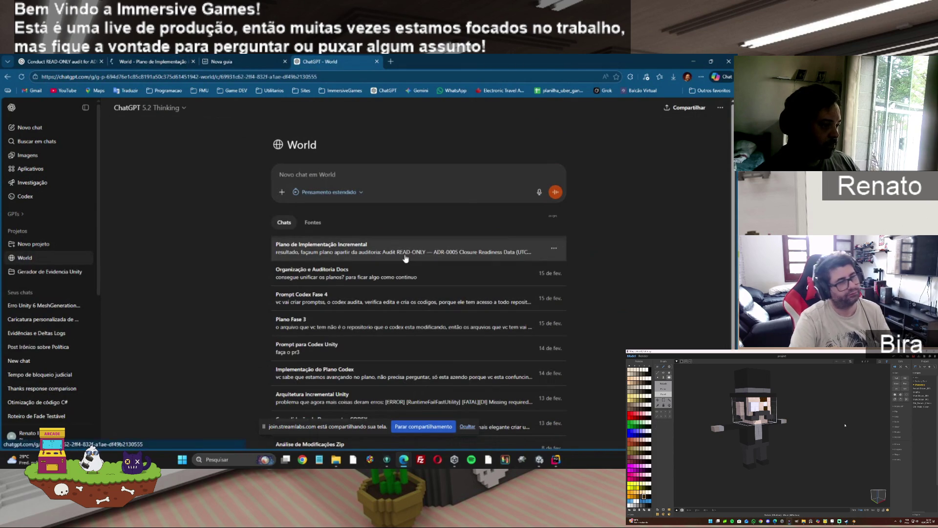
left_click(405, 252)
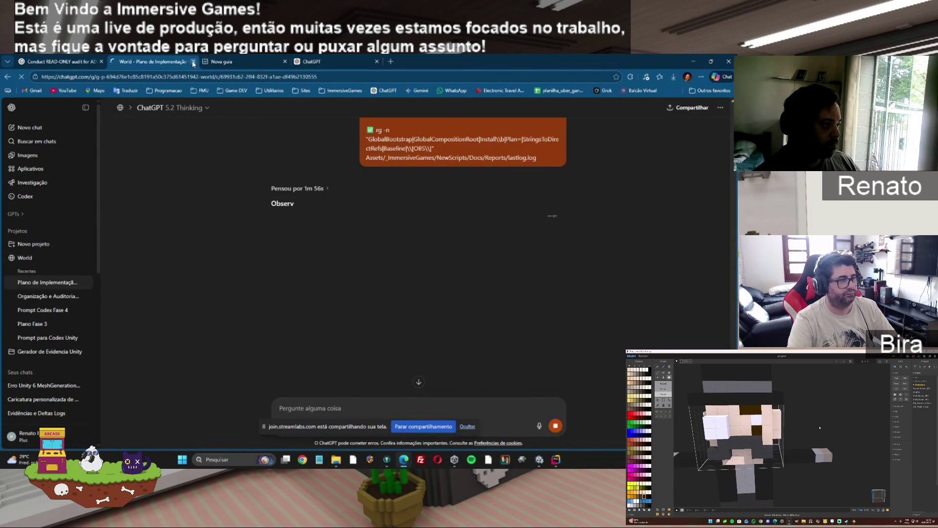
key("ctrl+w")
left_click(238, 60)
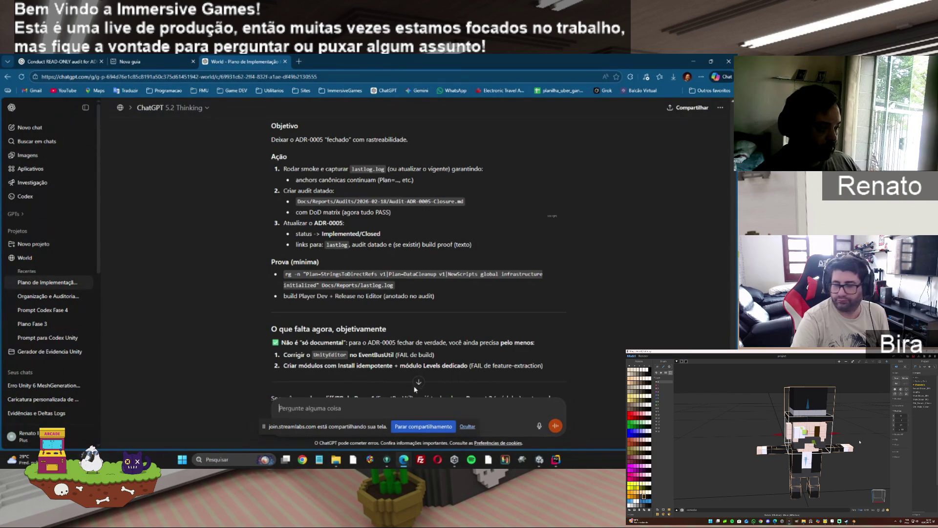
Read through the Fase 1 and Fase 2 plan, then trade the pet game's earnings for eggs
scroll(419, 386, "down", 2)
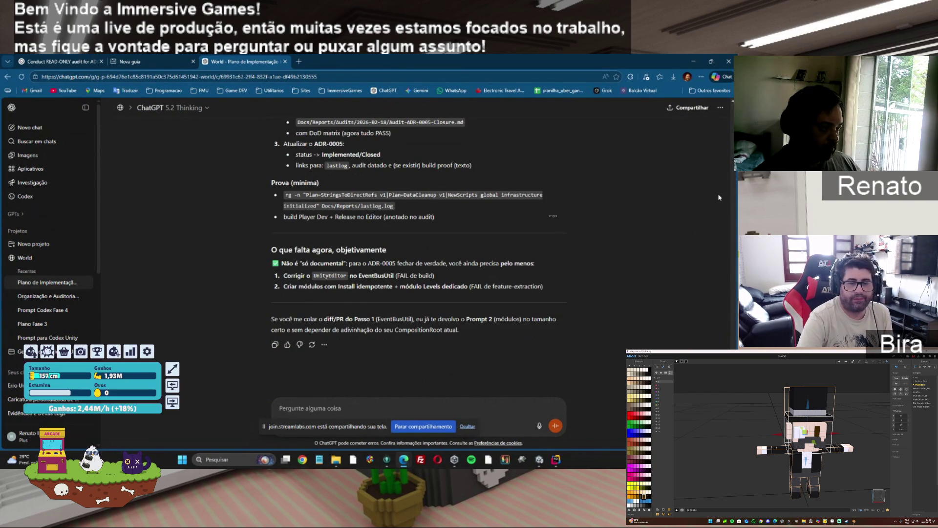
scroll(732, 186, "up", 10)
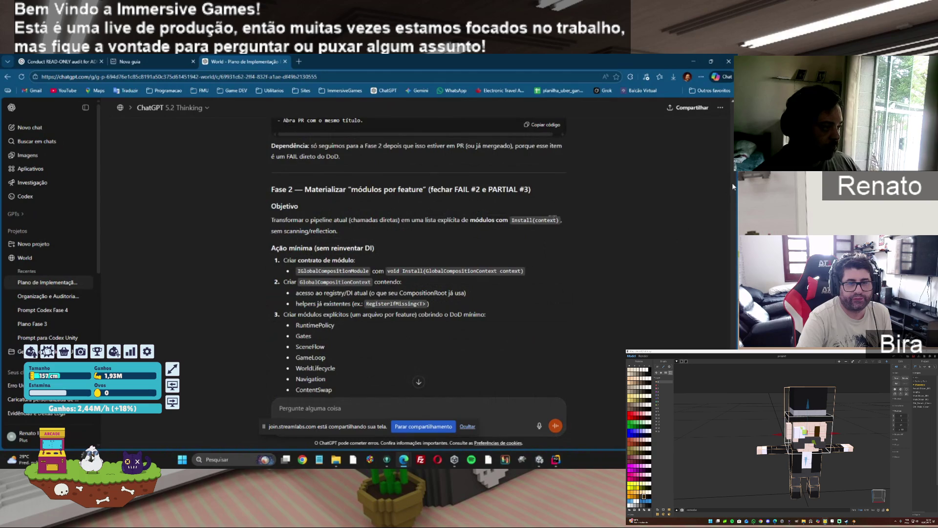
scroll(732, 186, "up", 10)
scroll(731, 185, "up", 10)
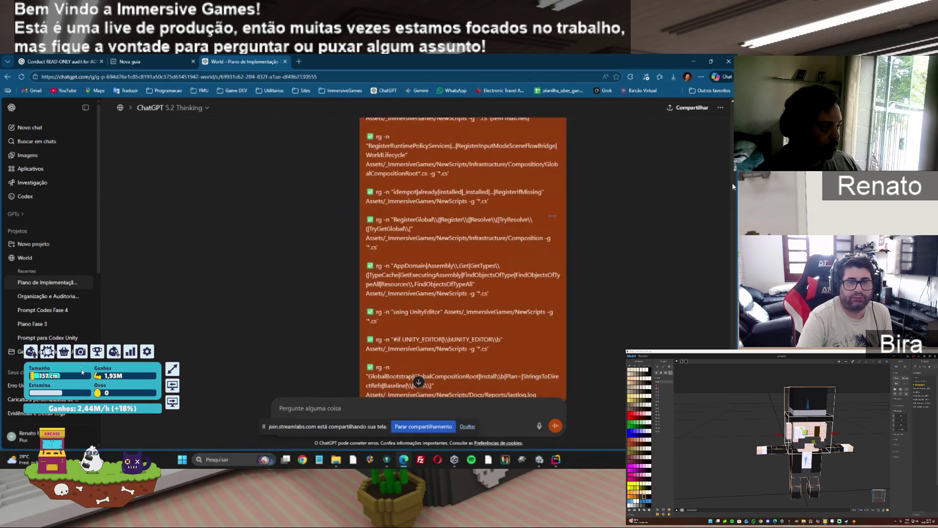
scroll(310, 323, "down", 5)
left_click(309, 323)
left_click(309, 323)
Trade more gains for eggs, buy the radioactive barrel, and equip it on the island's left side
left_click(309, 323)
left_click(309, 323)
left_click(310, 323)
left_click(309, 323)
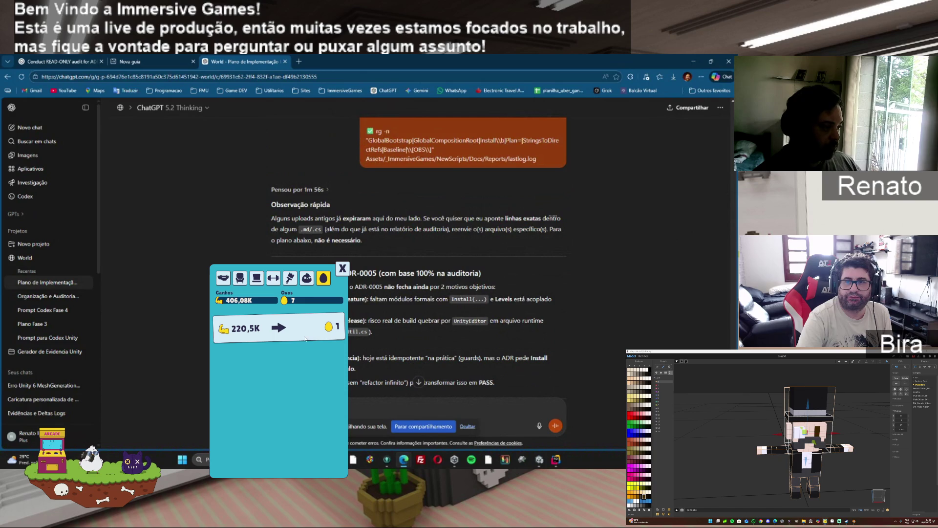
left_click(240, 277)
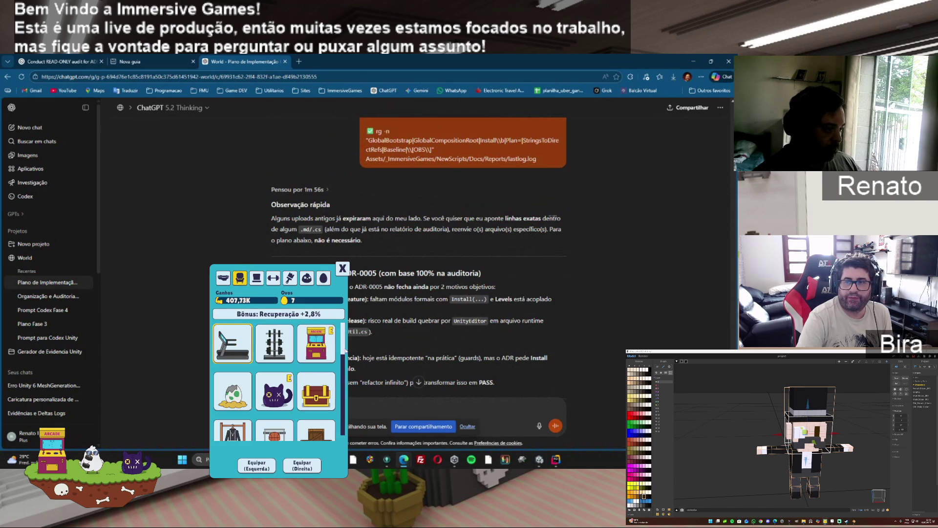
scroll(341, 439, "down", 5)
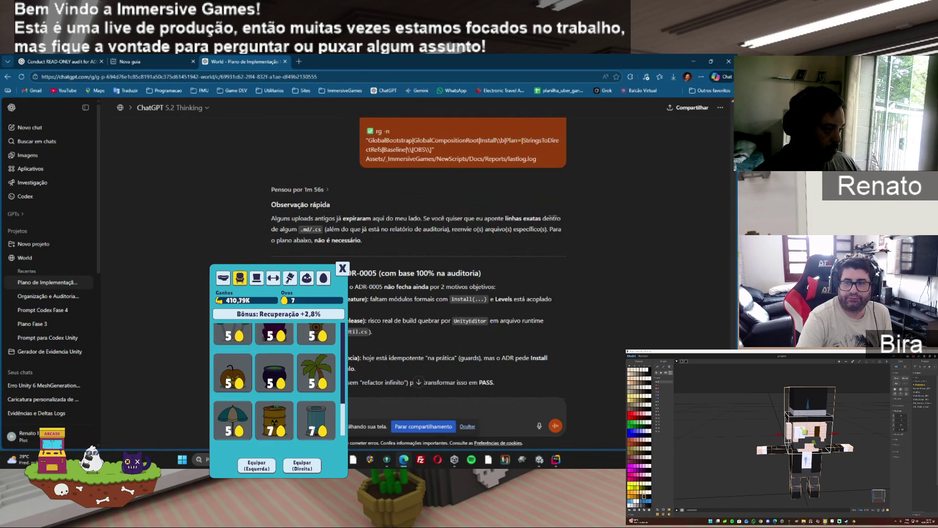
left_click(286, 423)
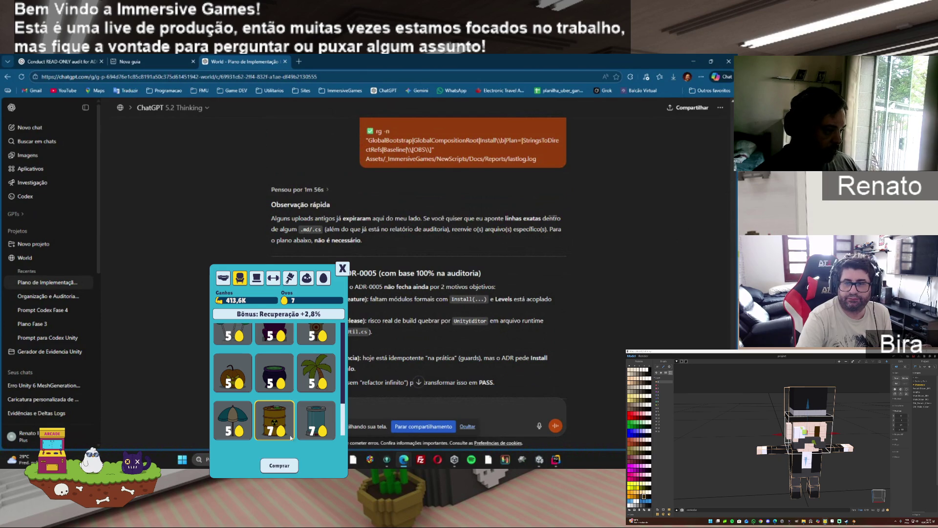
left_click(285, 466)
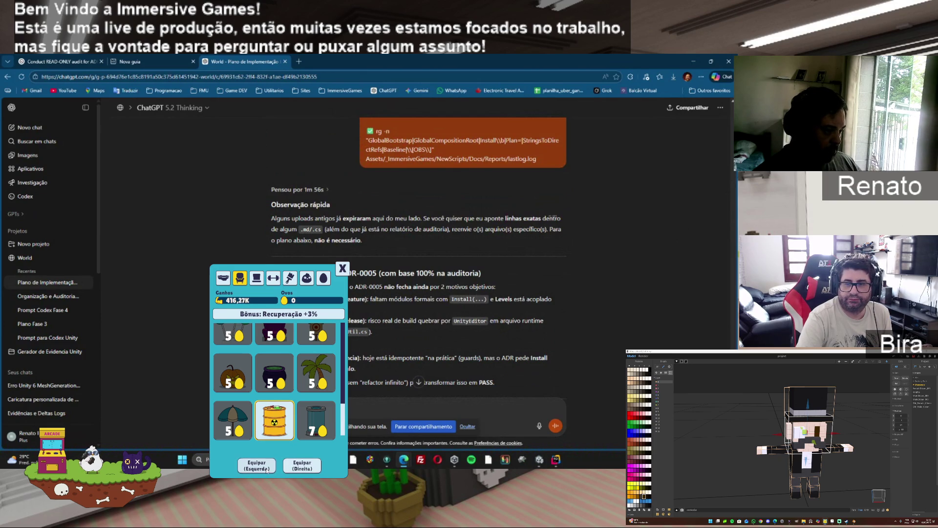
left_click(266, 468)
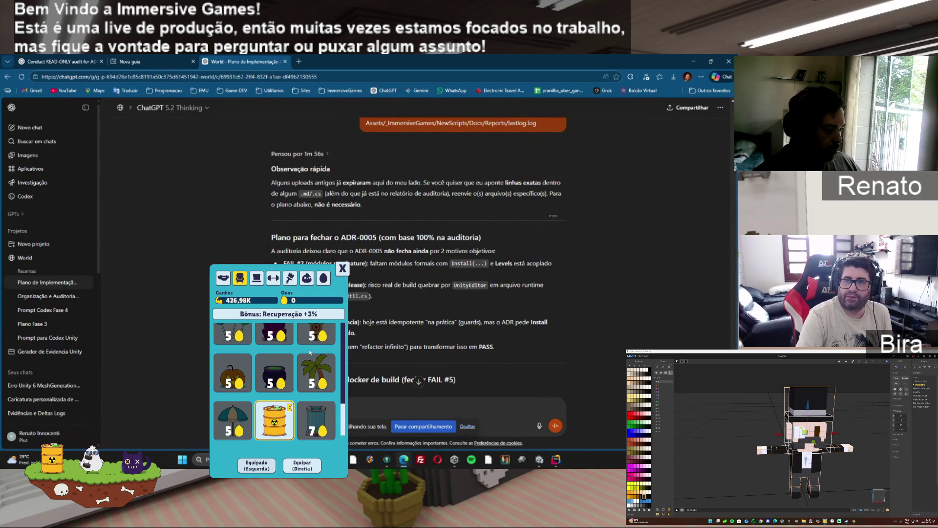
Close the item shop and play a punch in the O Socador mini-game
scroll(313, 269, "down", 3)
left_click(343, 268)
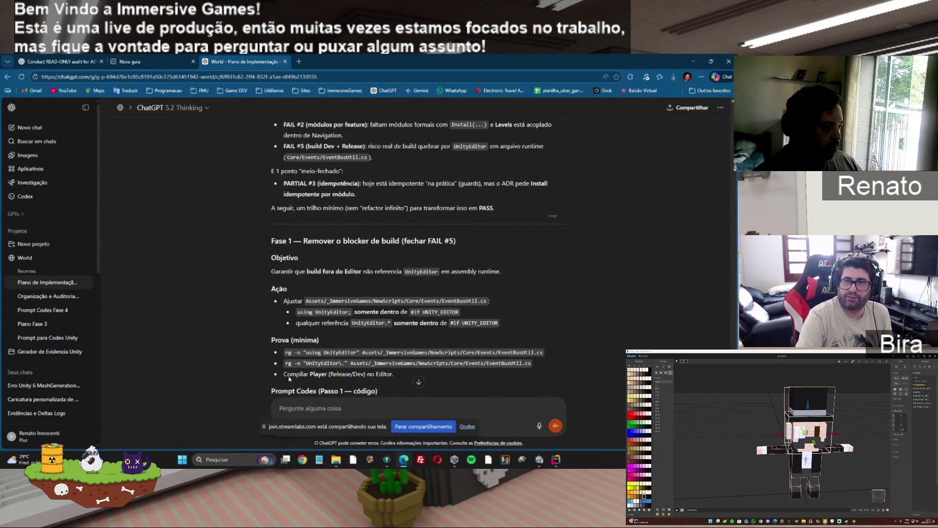
mouse_move(96, 433)
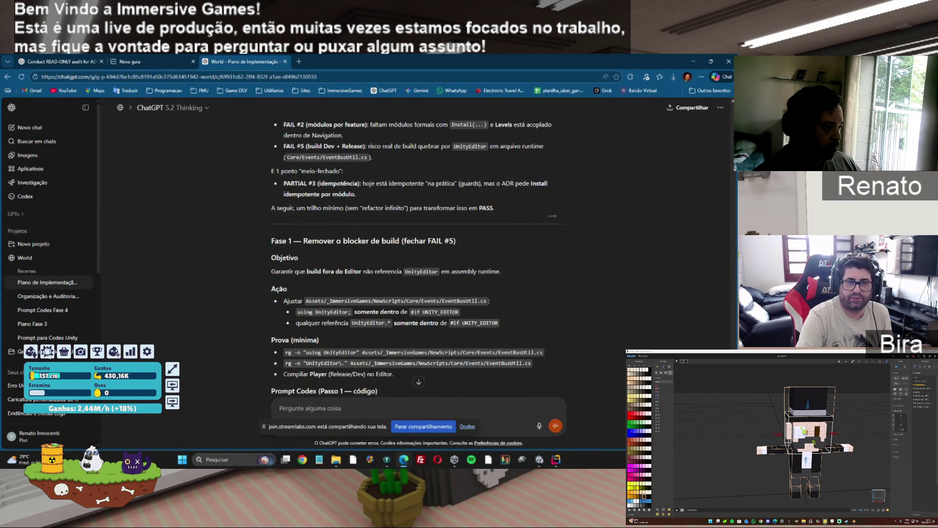
left_click(47, 351)
left_click(286, 445)
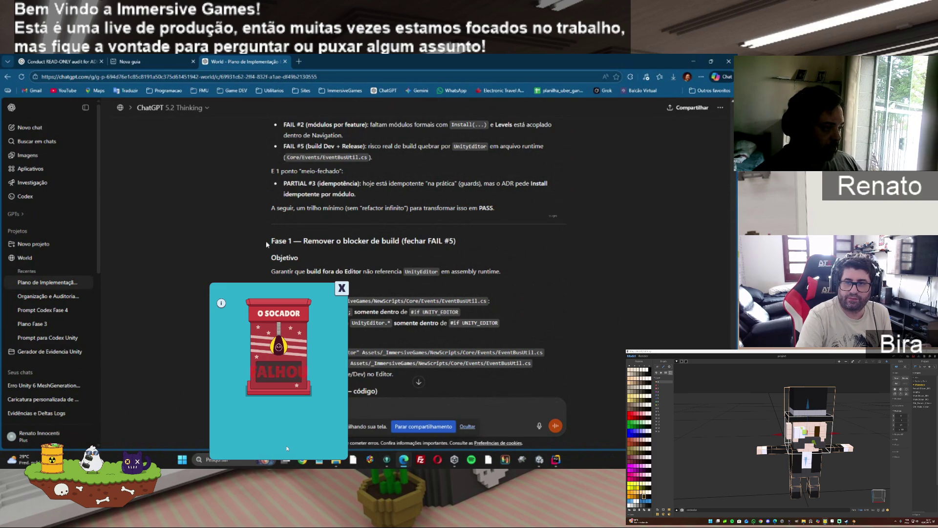
left_click(346, 288)
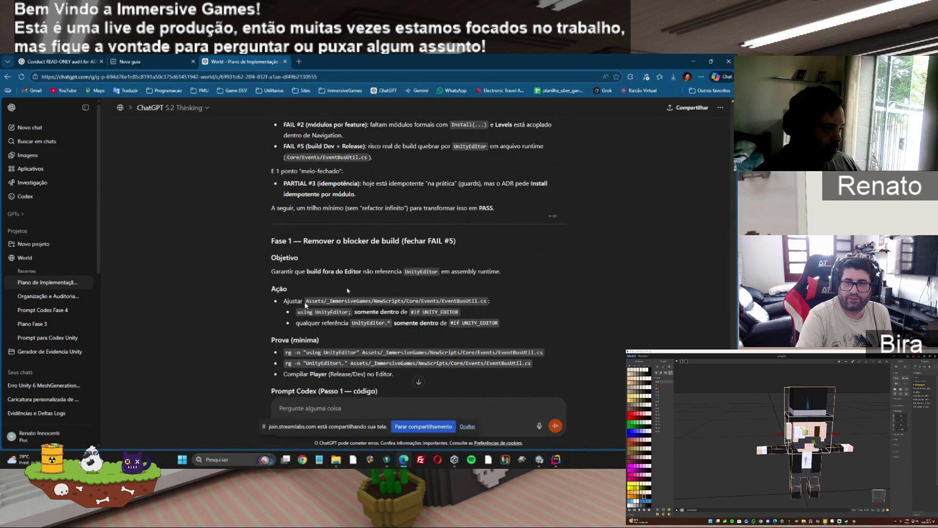
Open the pet's stats panel, then show the friends ranking on the leaderboard
left_click(91, 457)
scroll(418, 269, "down", 4)
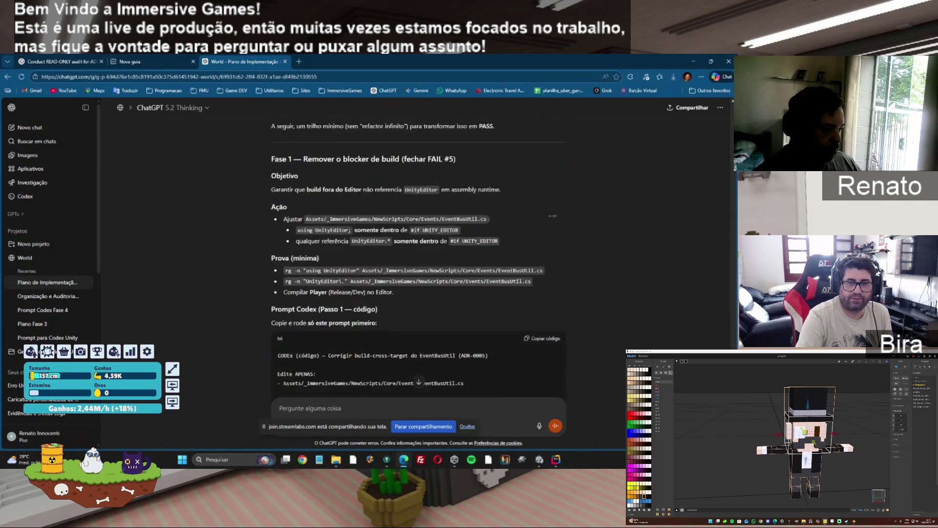
left_click(97, 351)
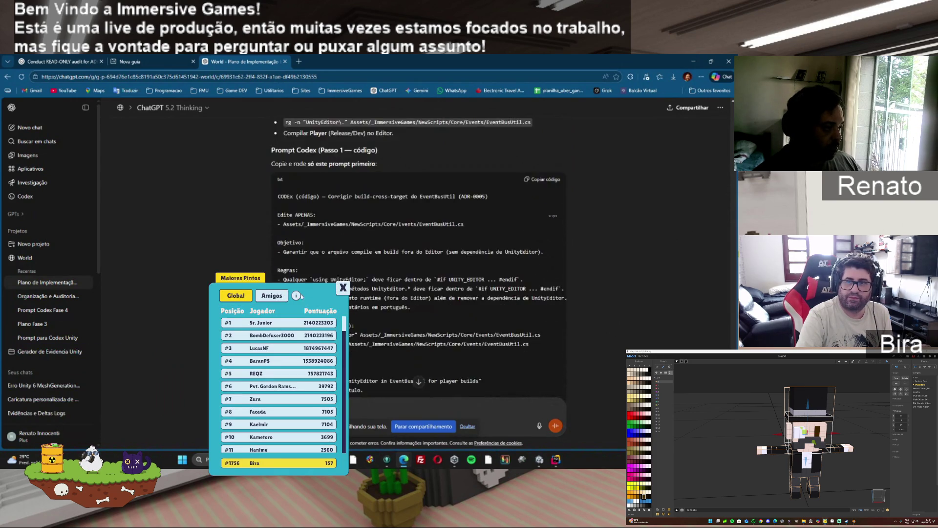
left_click(272, 295)
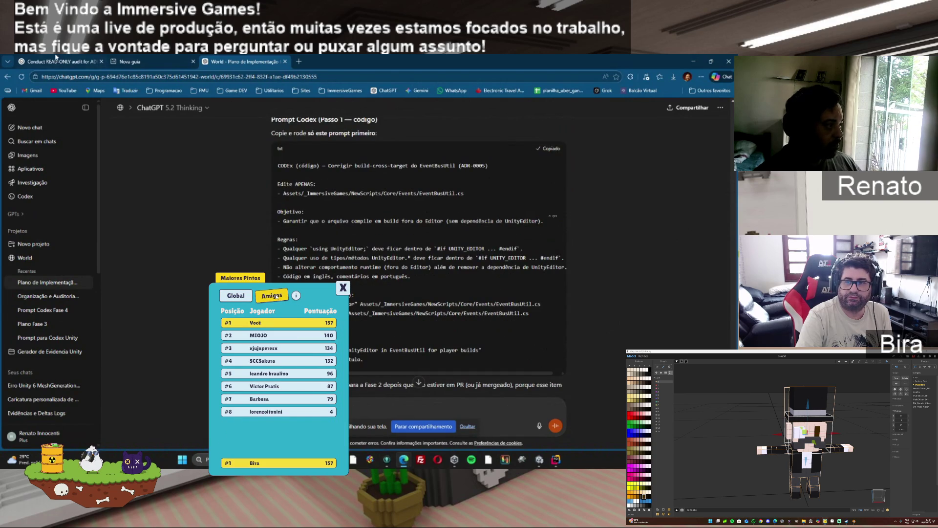
Paste the EventBusUtil build-cross-target fix prompt into the Codex ADR-0005 message, then return to the plan chat
key("ctrl+1")
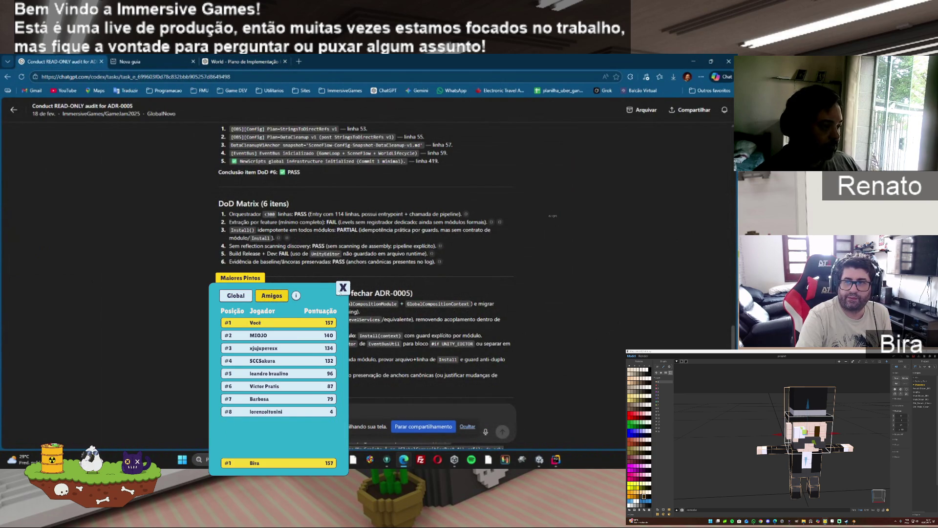
right_click(235, 414)
left_click(257, 307)
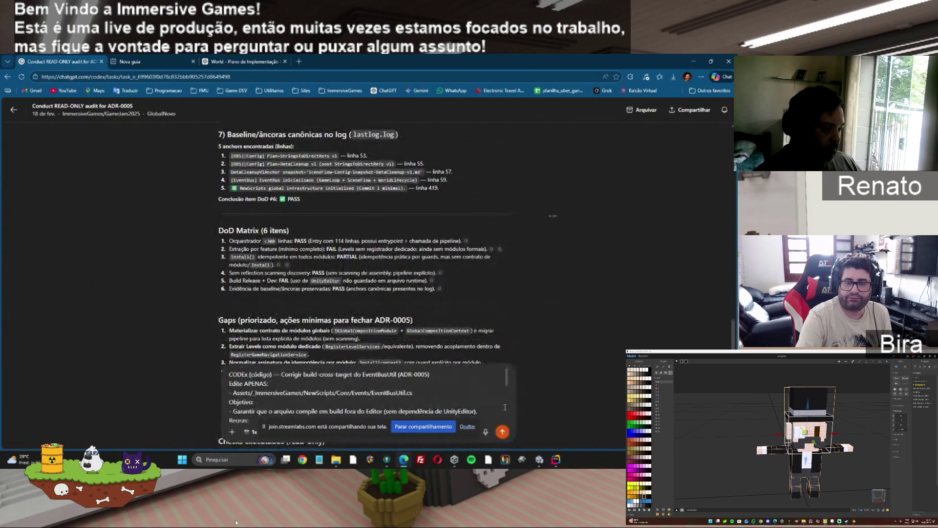
key("ctrl+shift+Tab")
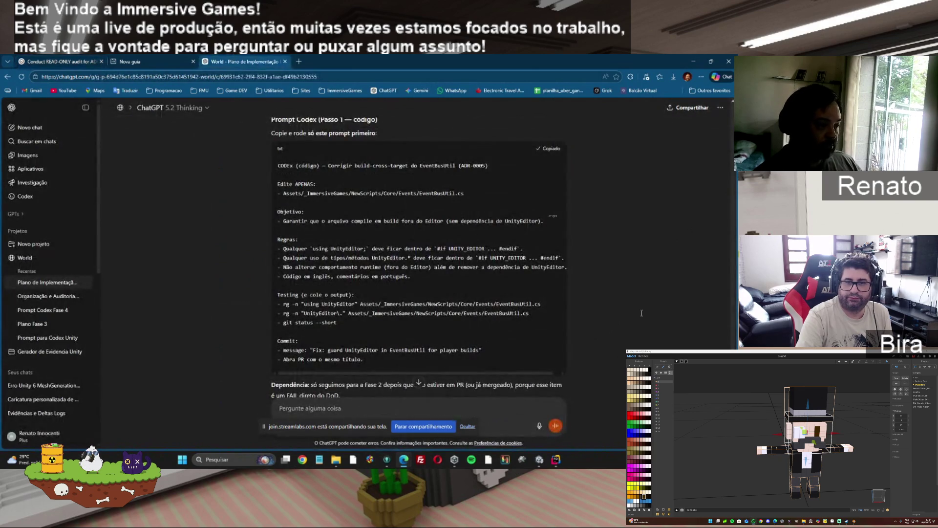
scroll(418, 258, "down", 3)
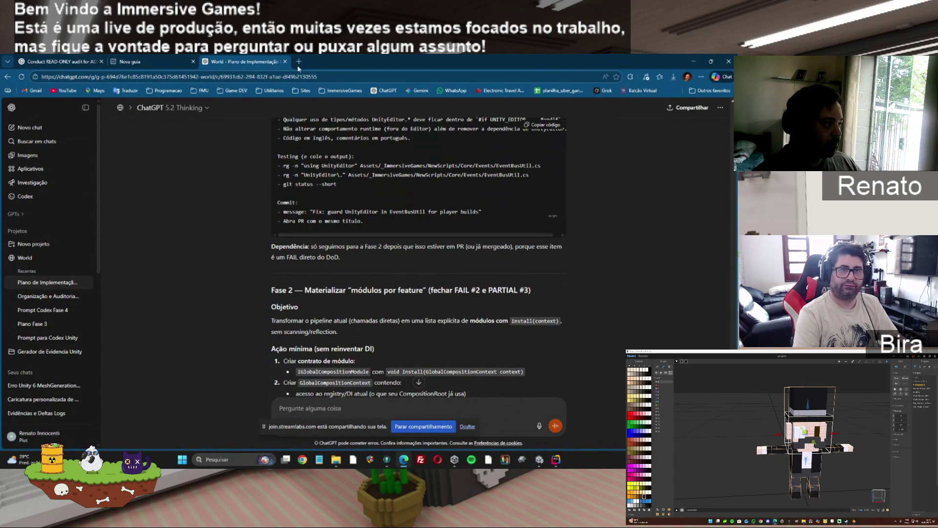
Glance at Rider and the drive F: error scan, then return to the browser
left_click(556, 460)
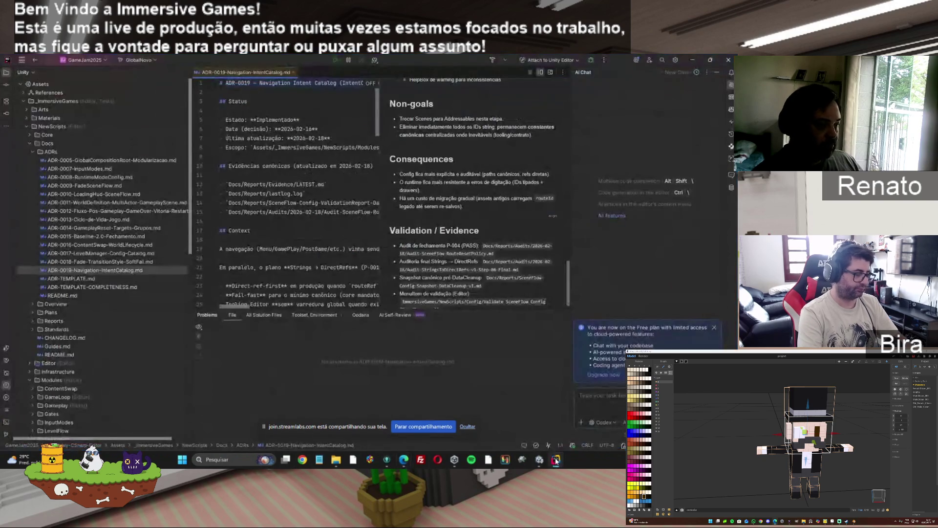
left_click(556, 460)
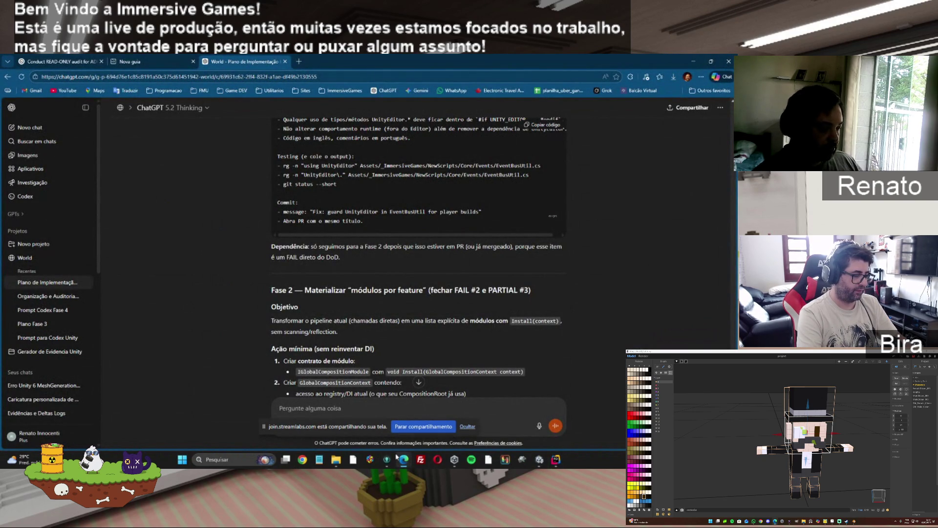
left_click(334, 461)
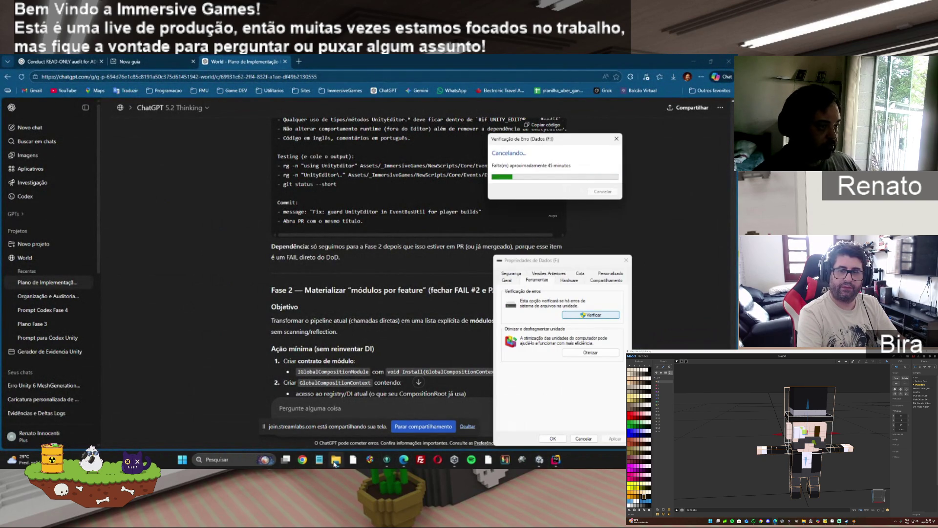
left_click(640, 314)
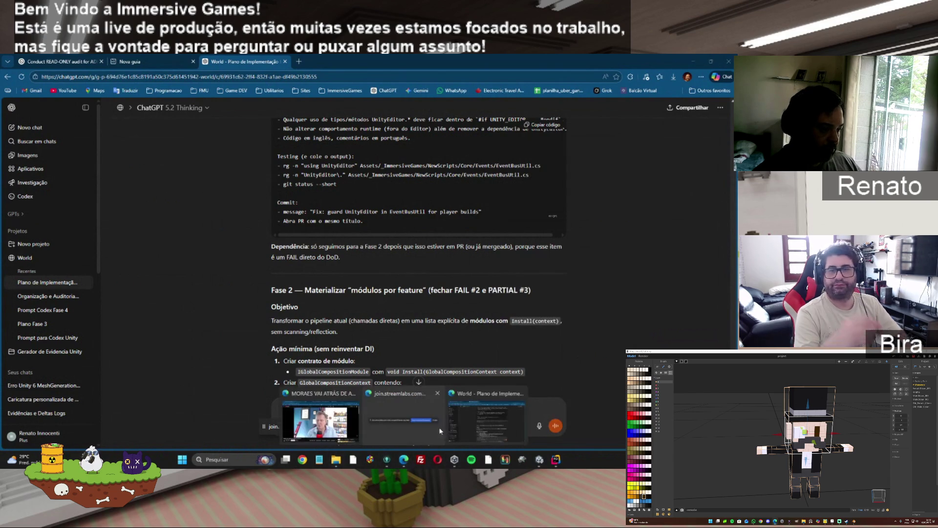
Check Codex's audit progress and Rider, then bring up the World project's chat list
left_click(55, 59)
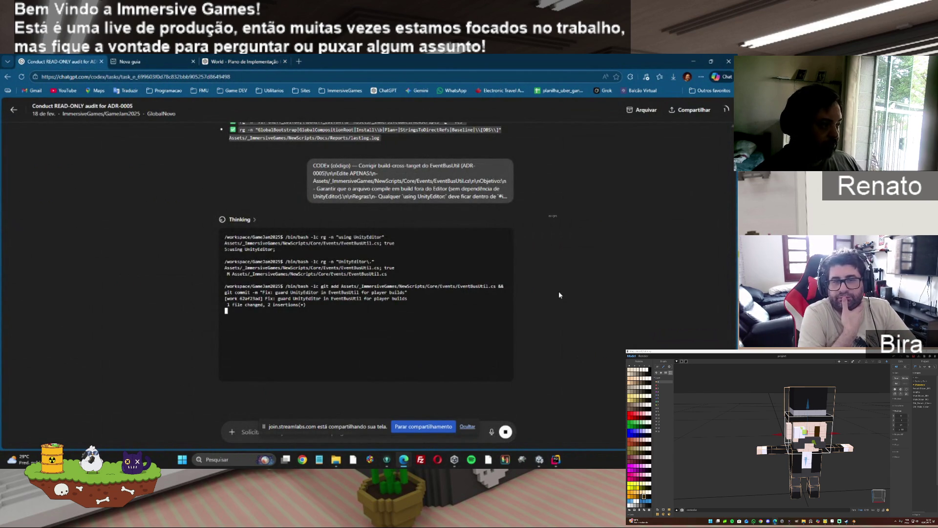
left_click(556, 460)
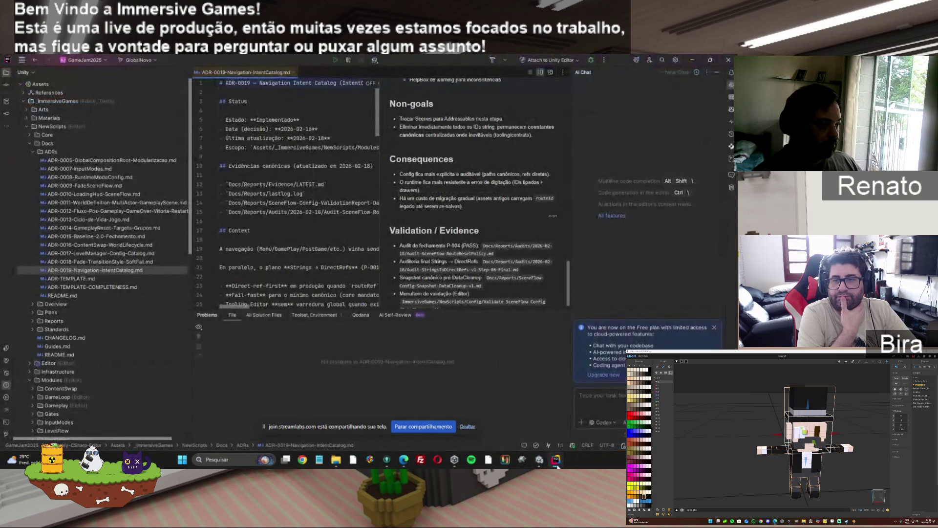
left_click(557, 460)
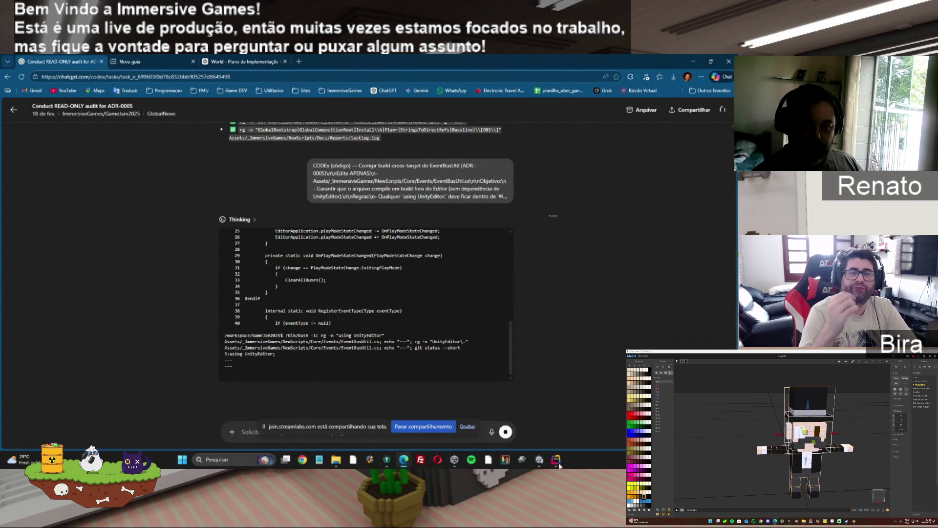
left_click(237, 61)
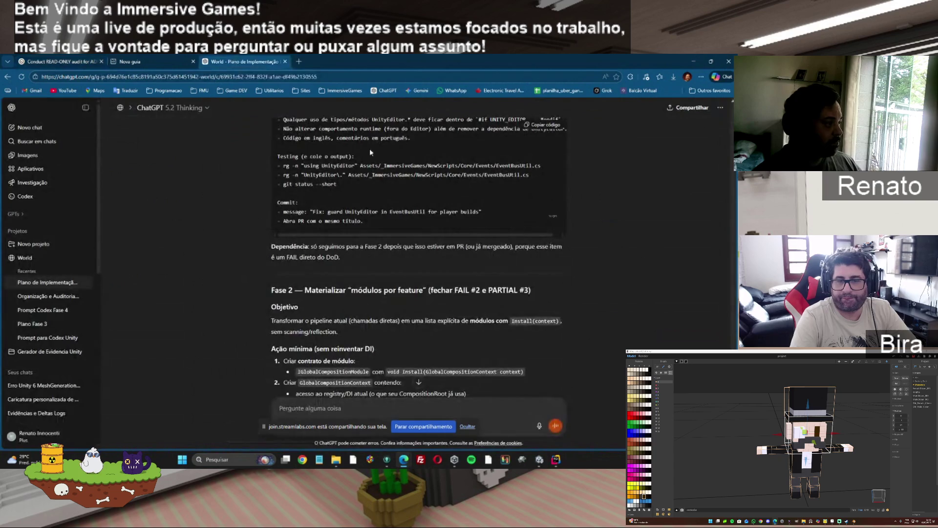
left_click(22, 259)
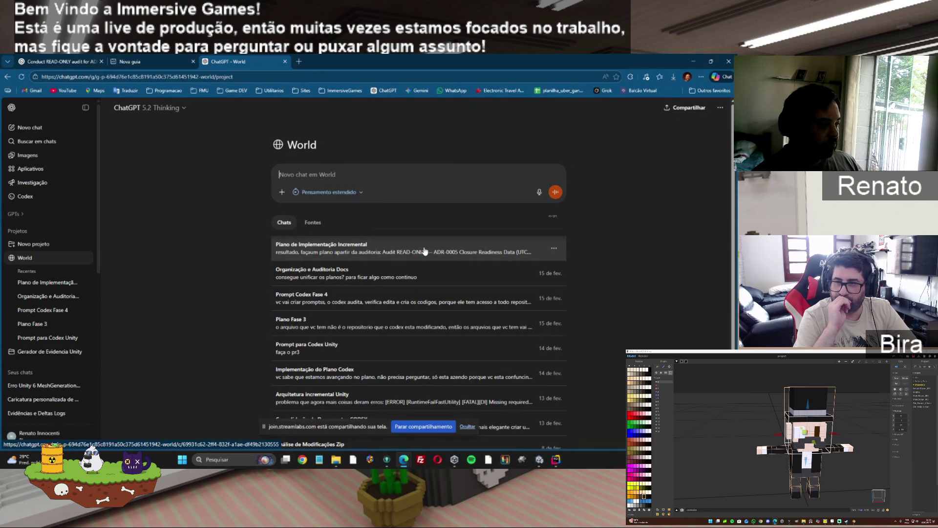
Read the Plano de Implementação Incremental chat, then return to Codex's EventBusUtil.cs diff
left_click(424, 251)
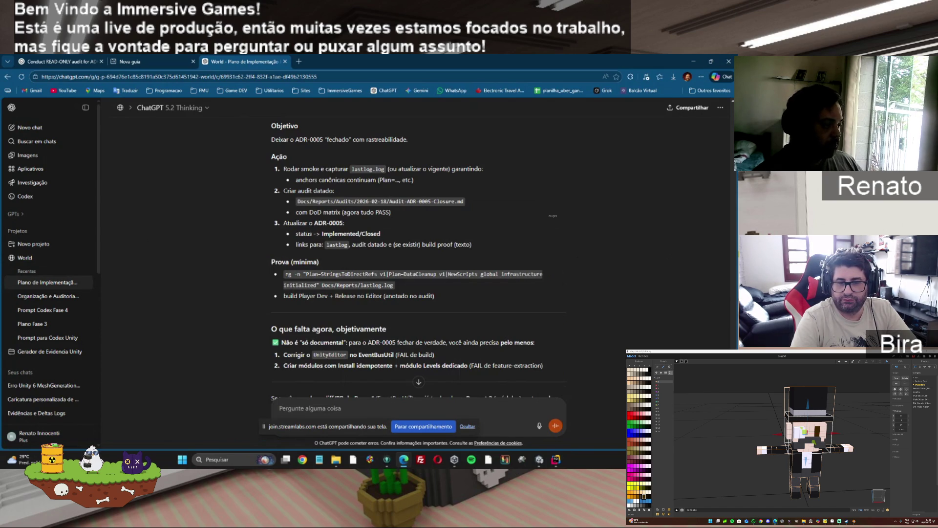
left_click(58, 61)
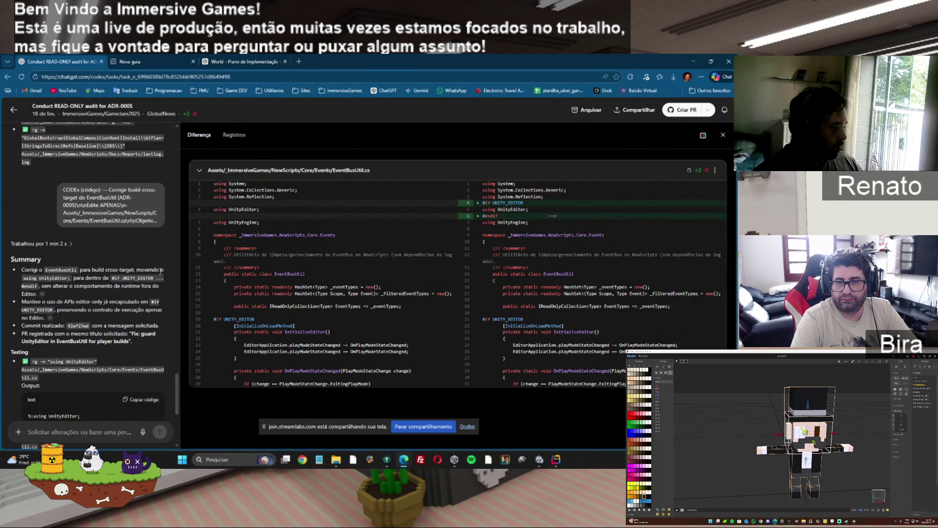
Create a pull request for the EventBusUtil UnityEditor guard fix
scroll(177, 401, "down", 1)
left_click_drag(177, 400, 178, 427)
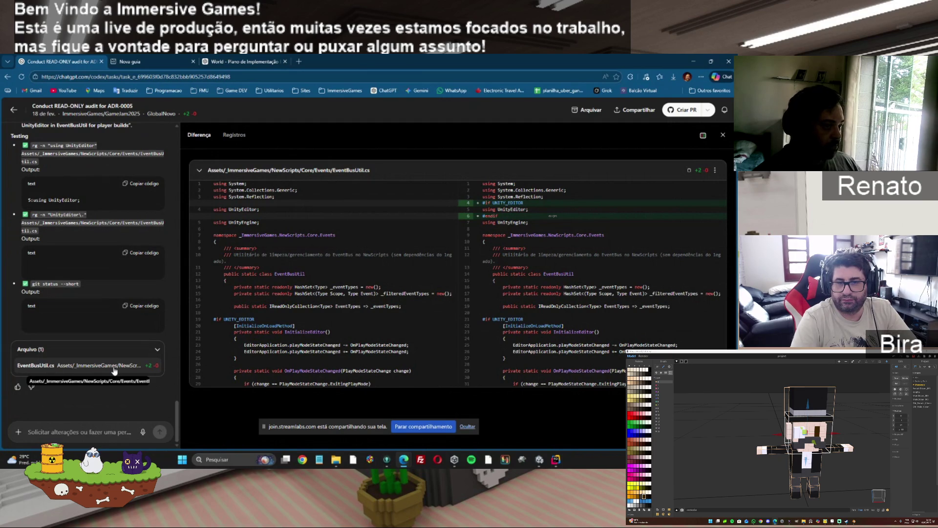
left_click(678, 111)
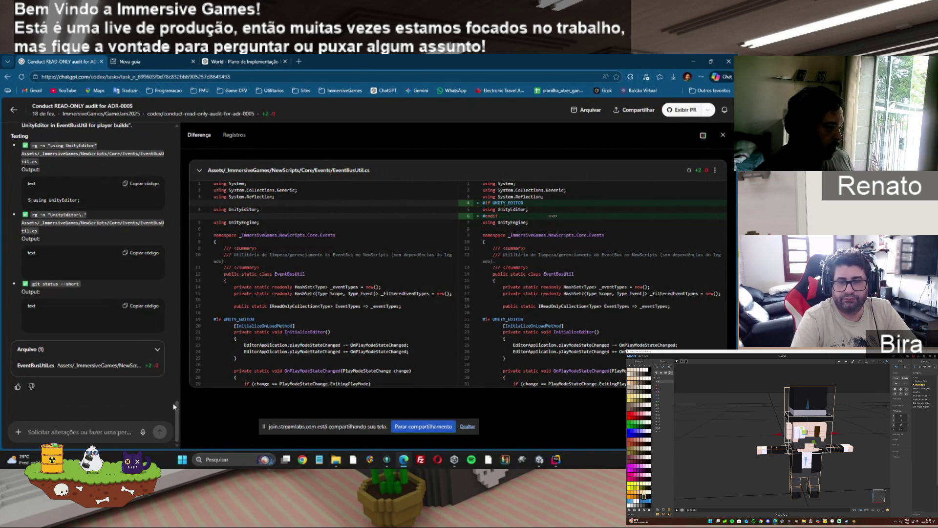
Copy Codex's Summary text of the fix and go back to the plan chat
mouse_move(177, 411)
left_mouse_down()
mouse_move(181, 315)
mouse_move(190, 380)
left_mouse_up()
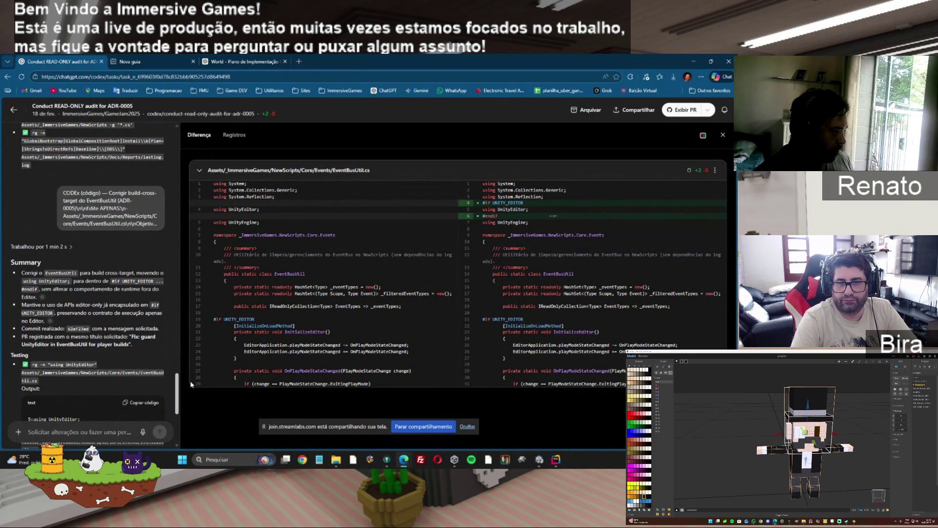
scroll(194, 395, "down", 3)
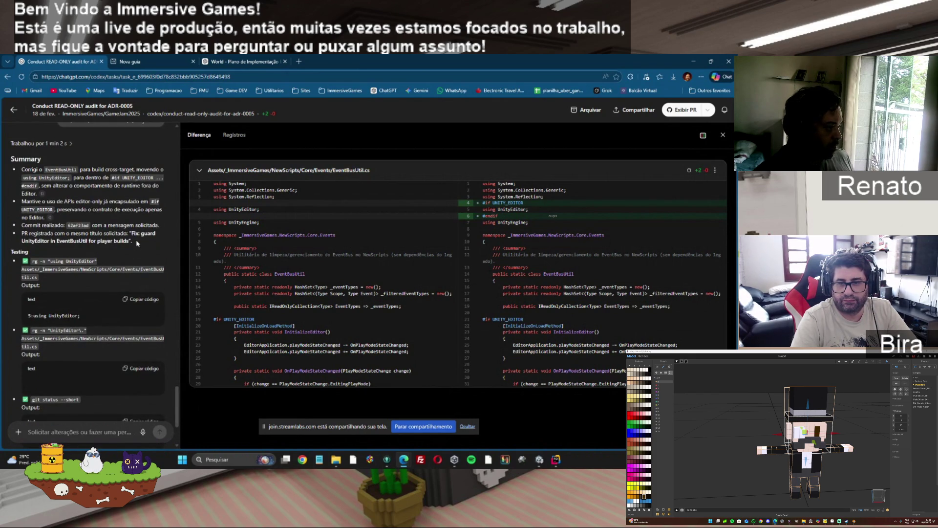
mouse_move(136, 239)
left_mouse_down()
mouse_move(82, 209)
mouse_move(74, 161)
left_mouse_up()
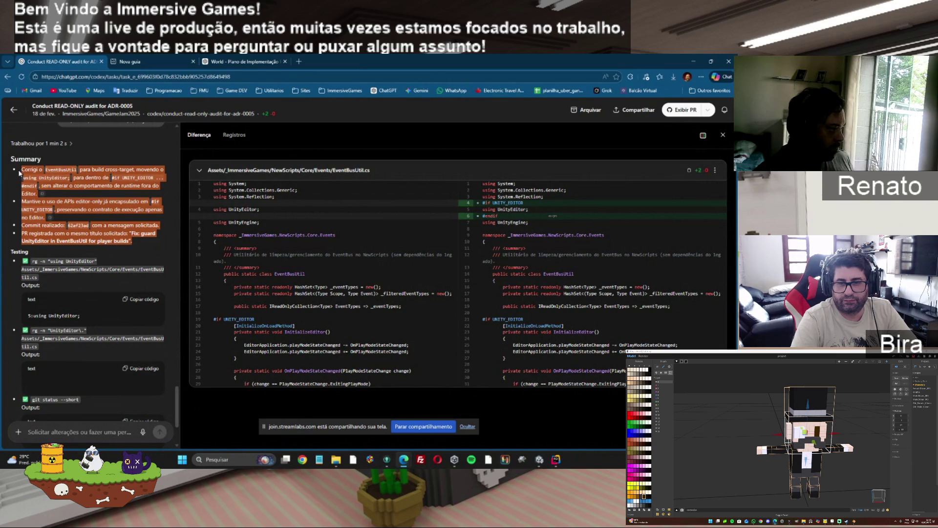
right_click(69, 173)
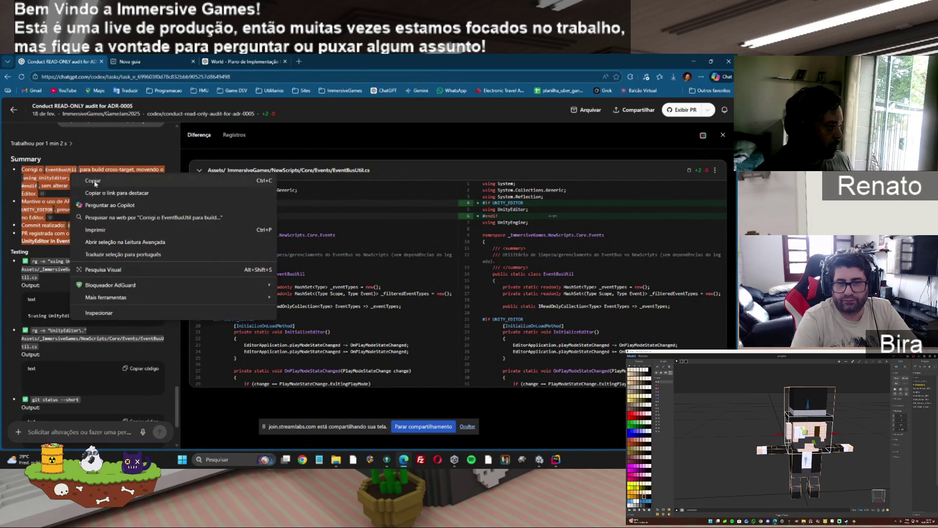
left_click(102, 179)
key("ctrl+3")
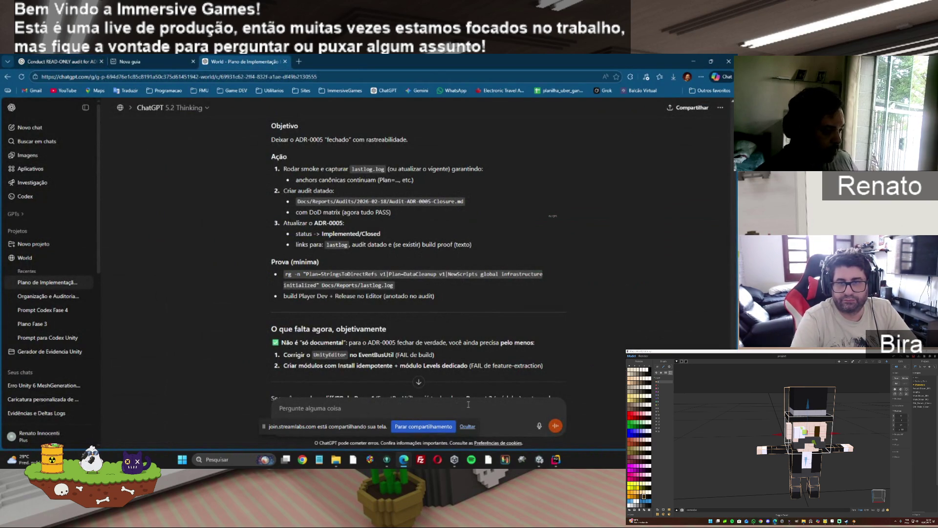
Draft 'resultado do prompt 1:' followed by Codex's pasted EventBusUtil fix summary
left_click(468, 404)
type("reasu")
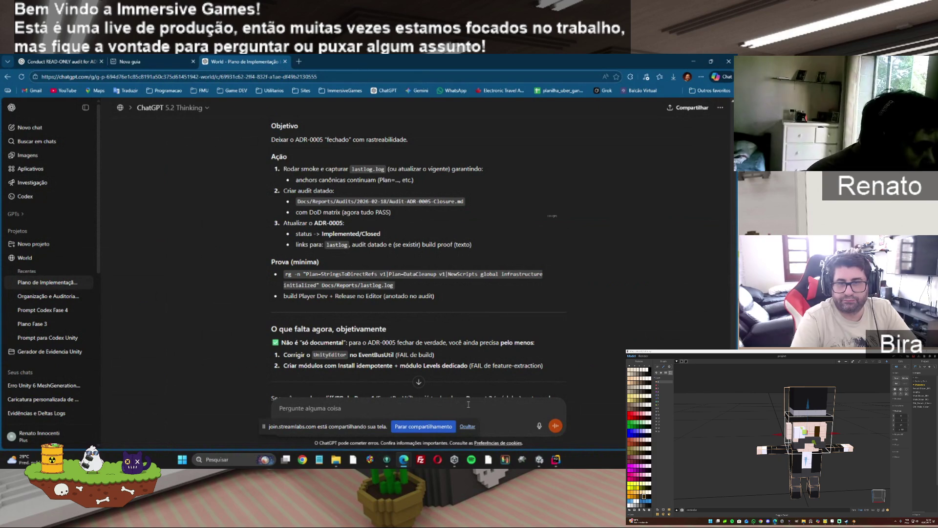
key("BackSpace")
key("BackSpace")
key("BackSpace")
type("sultado ")
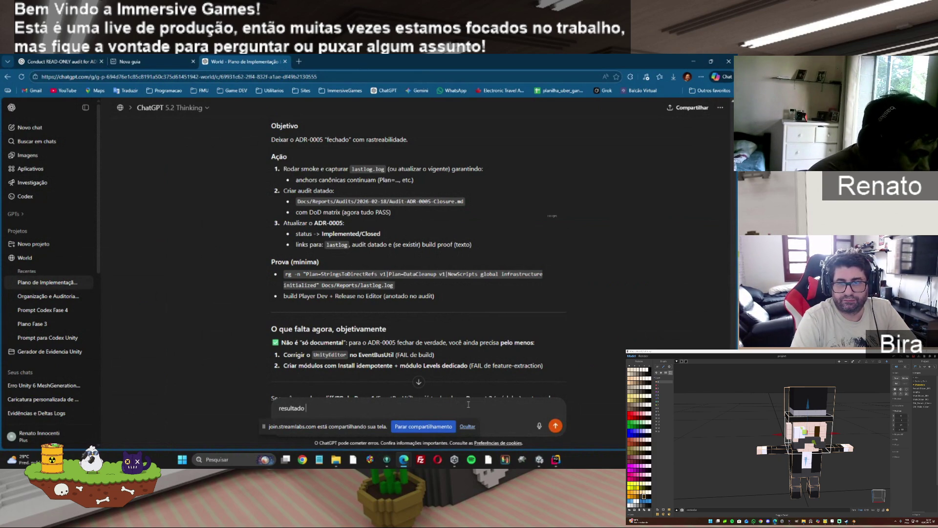
type("do ")
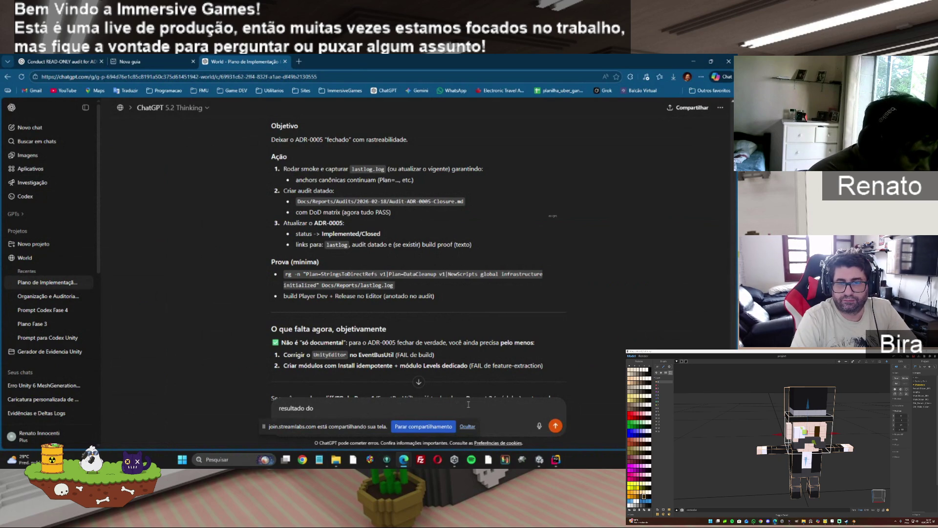
type("prompt 1")
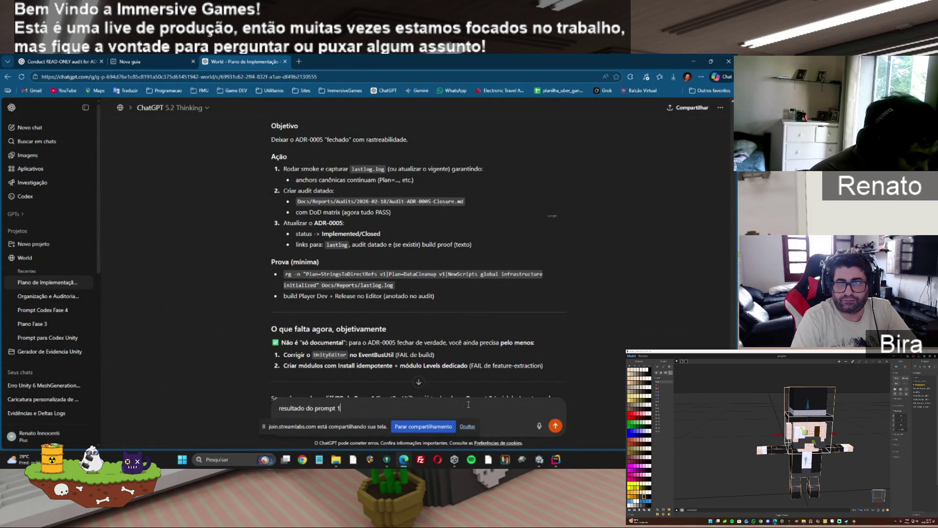
type(":")
key("shift+Return")
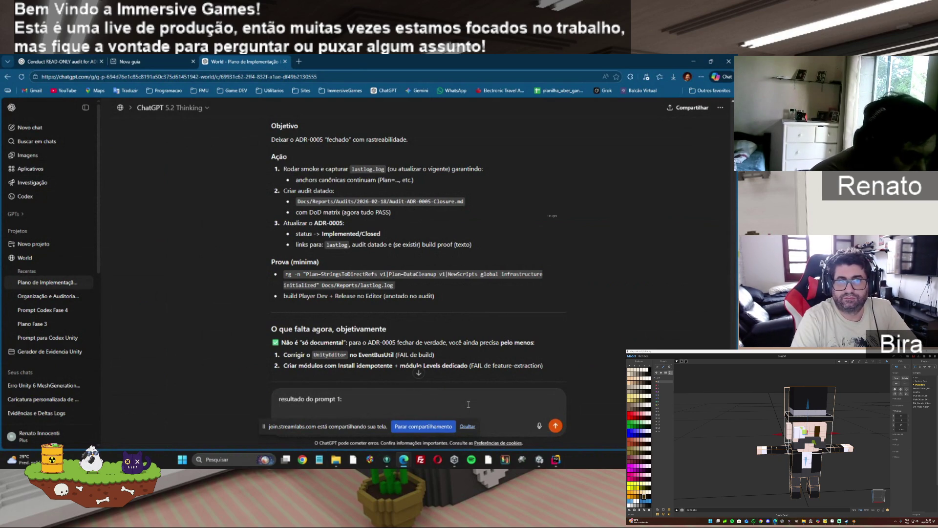
type("Corrigi o EventBusUtil para build cross-target, movendo o using UnityEditor; para dentro de #if UNITY_EDITOR ... #endif, sem alterar o comportamento de runtime fora do Editor. Mantive o uso de APIs editor-only já encapsulado em #if UNITY_EDITOR, preservando o contrato de execução apenas no Editor. Commit realizado: 62af23ad com a mensagem solicitada. PR registrada com o mesmo título solicitado: \"Fix guard UnityEditor in EventBusUtil for player builds\".")
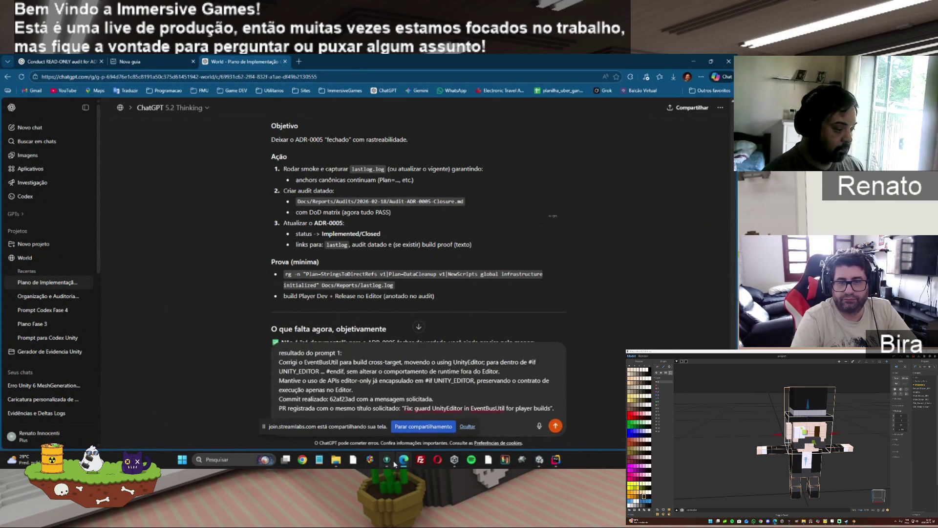
left_click(387, 459)
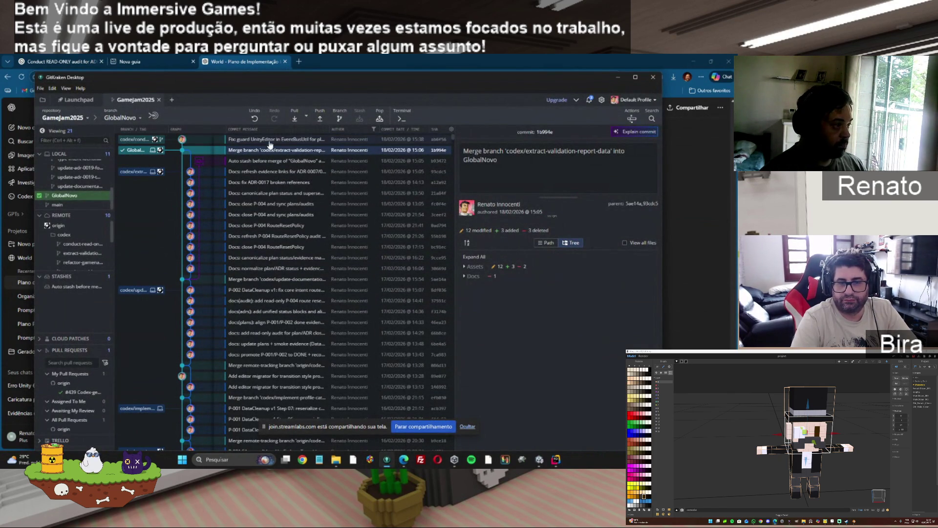
Check out the codex/conduct-read-only-audit-for-adr-0005 branch and confirm only EventBusUtil.cs changed
right_click(269, 139)
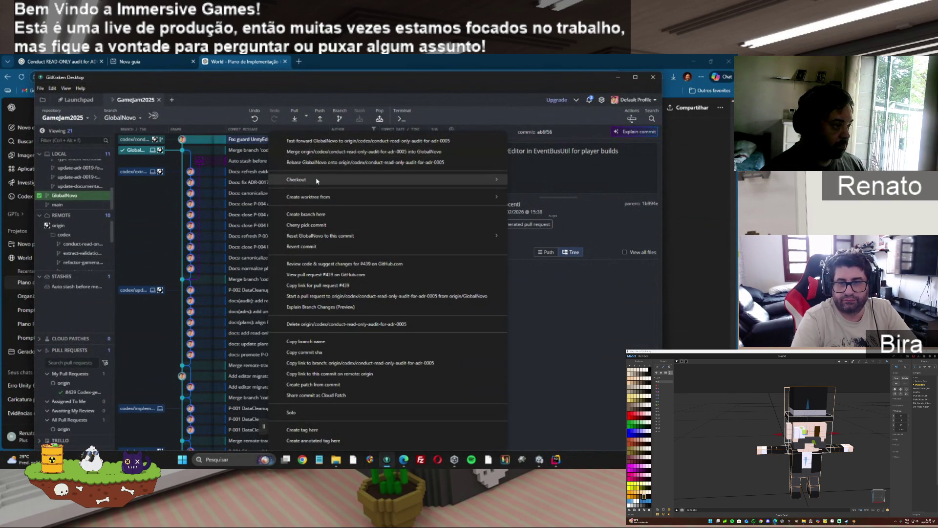
mouse_move(439, 179)
left_click(562, 181)
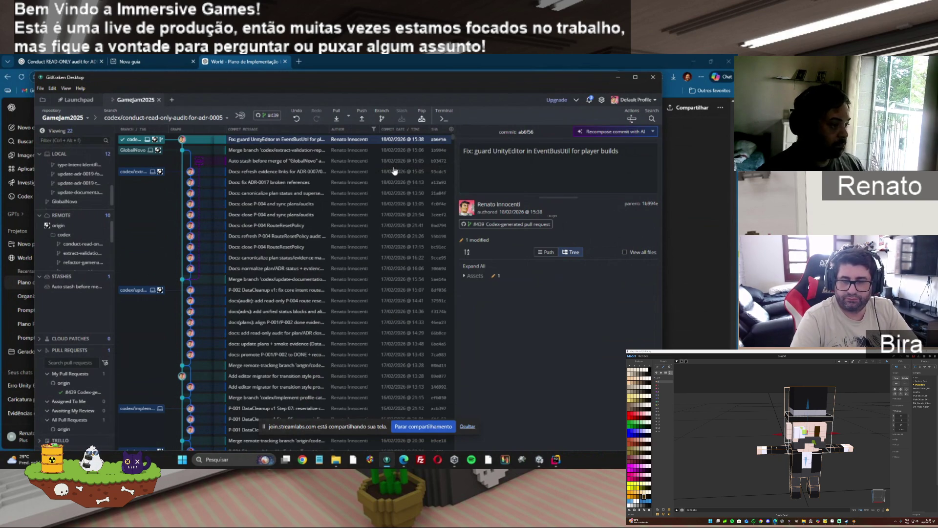
left_click(464, 276)
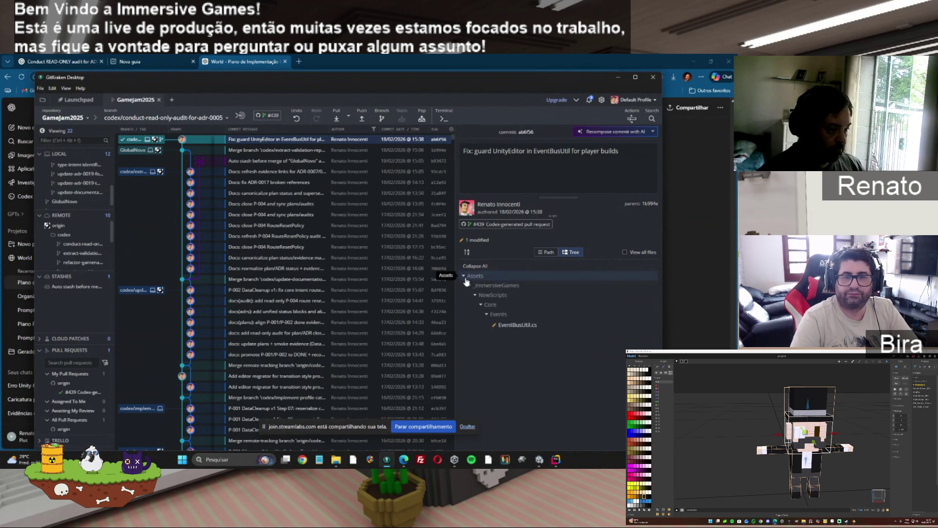
left_click(390, 57)
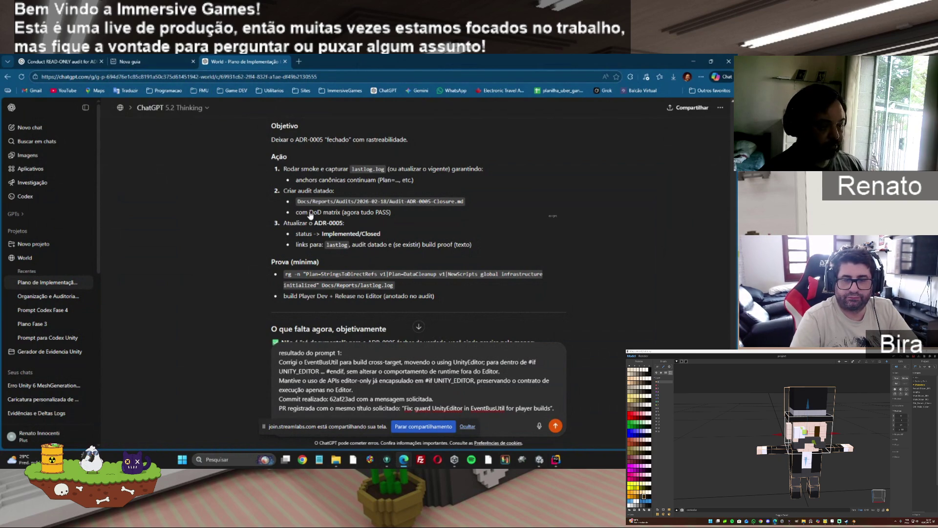
Send the prompt 1 result message so ChatGPT starts planning ADR-0005
key("Return")
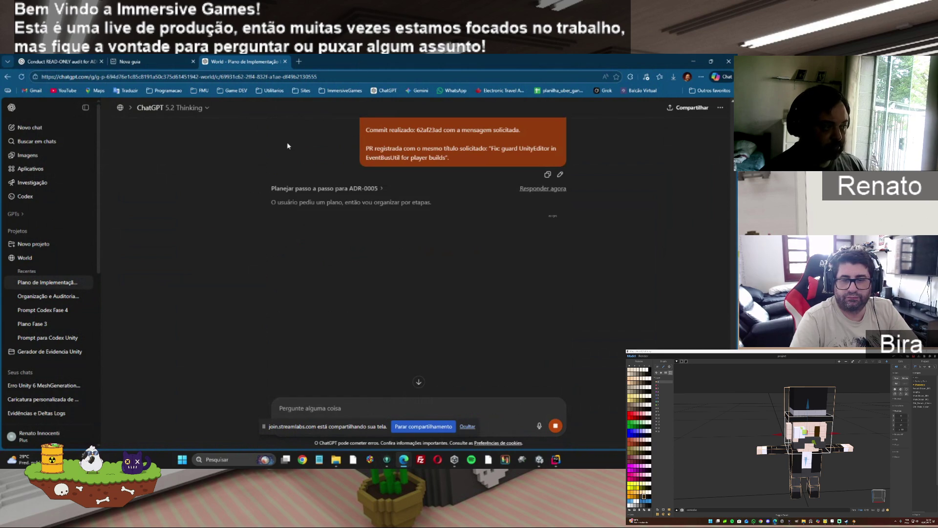
Review the Codex audit task's EventBusUtil.cs diff while the ADR-0005 closing plan generates
left_click(147, 61)
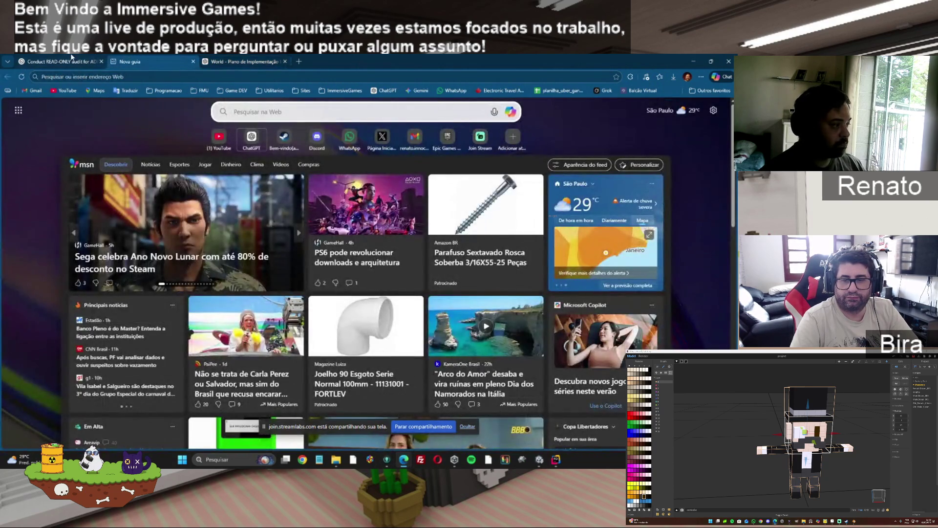
mouse_move(72, 57)
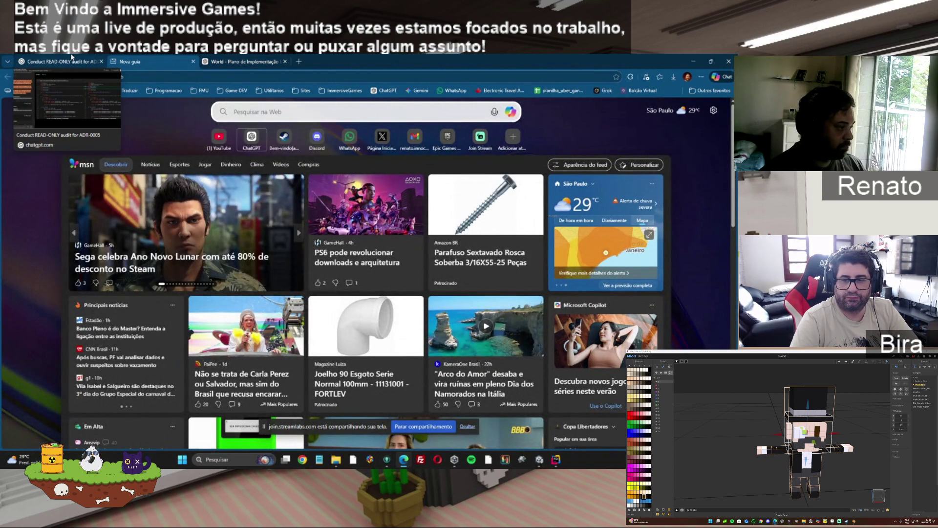
left_click(72, 59)
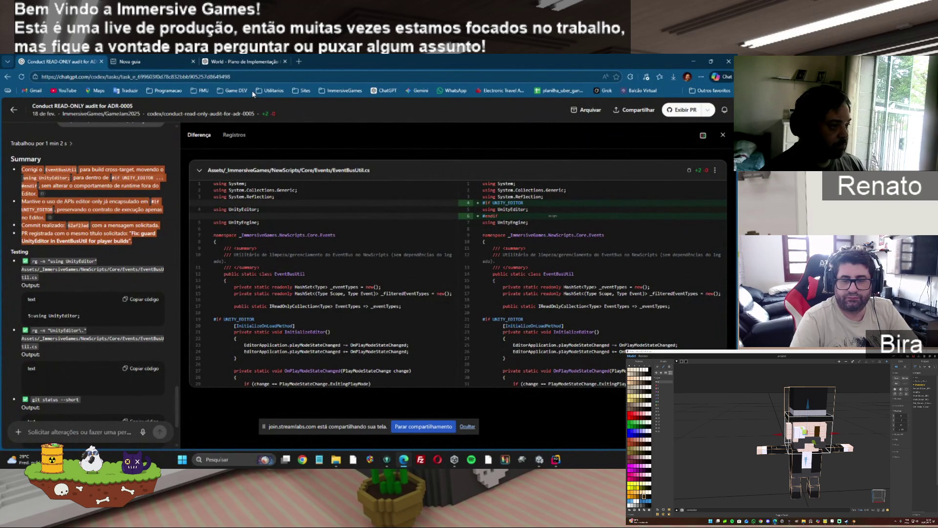
left_click(218, 65)
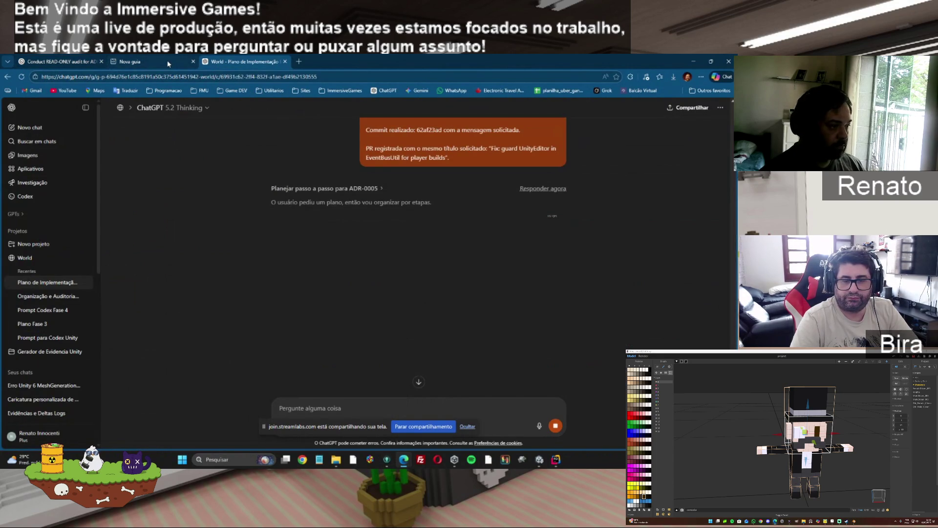
mouse_move(168, 63)
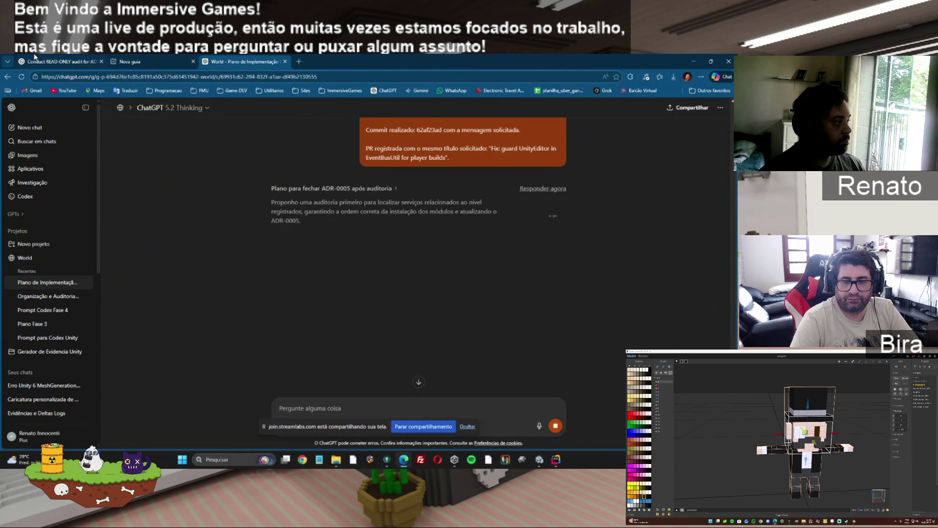
left_click(36, 61)
left_click(129, 61)
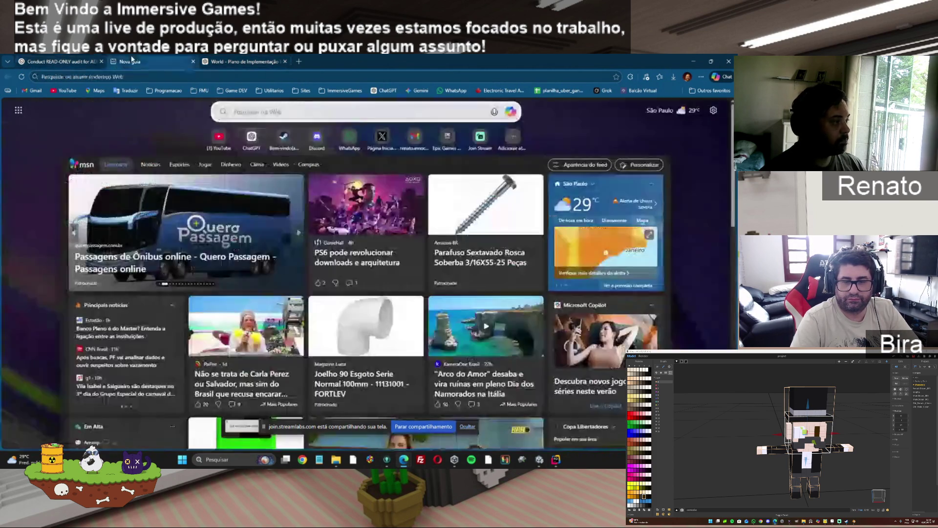
Check the ADR-0005 finalization reply's progress, then switch to the Unity Editor
left_click(239, 62)
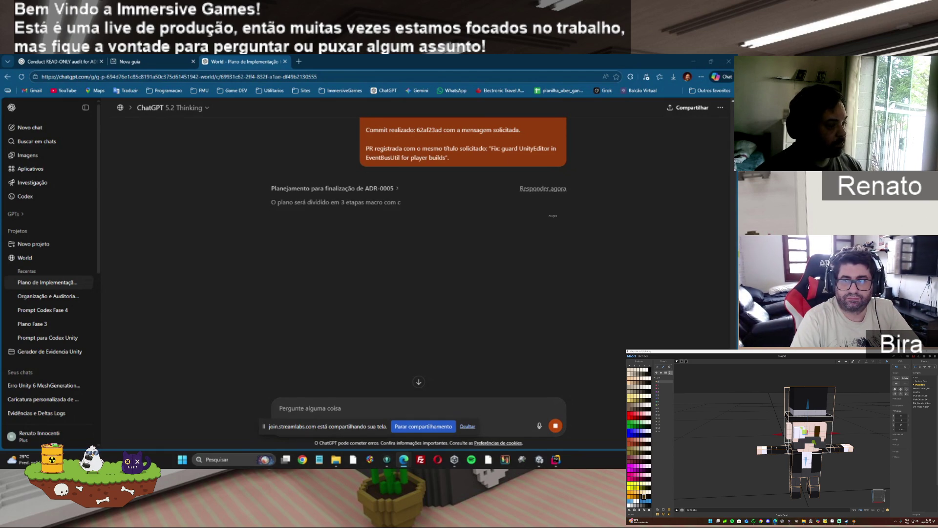
left_click(532, 461)
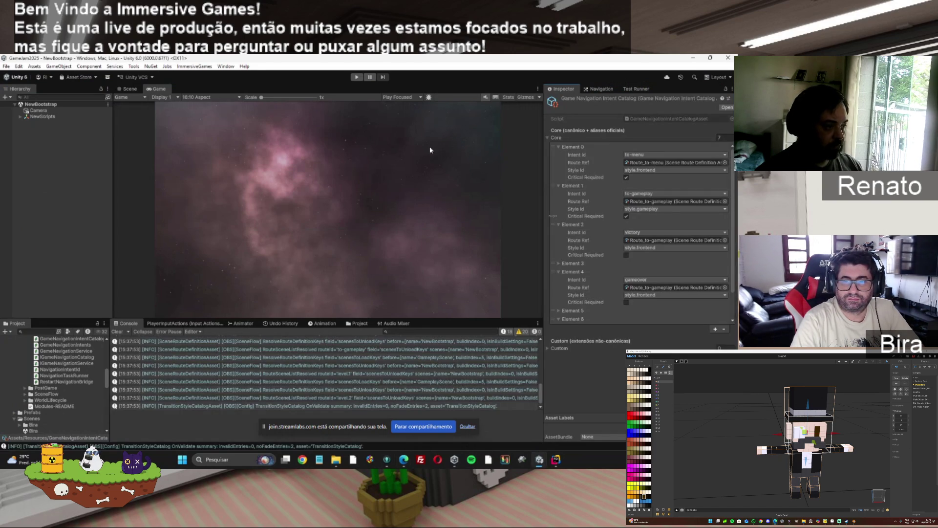
Play from menu through intro, manual victory (V), restart and intro again, then stop
left_click(356, 76)
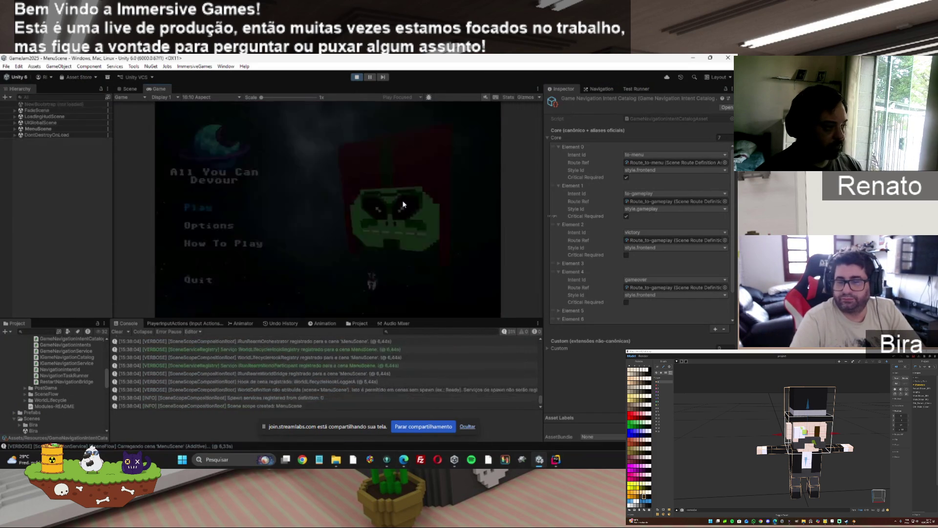
key("Return")
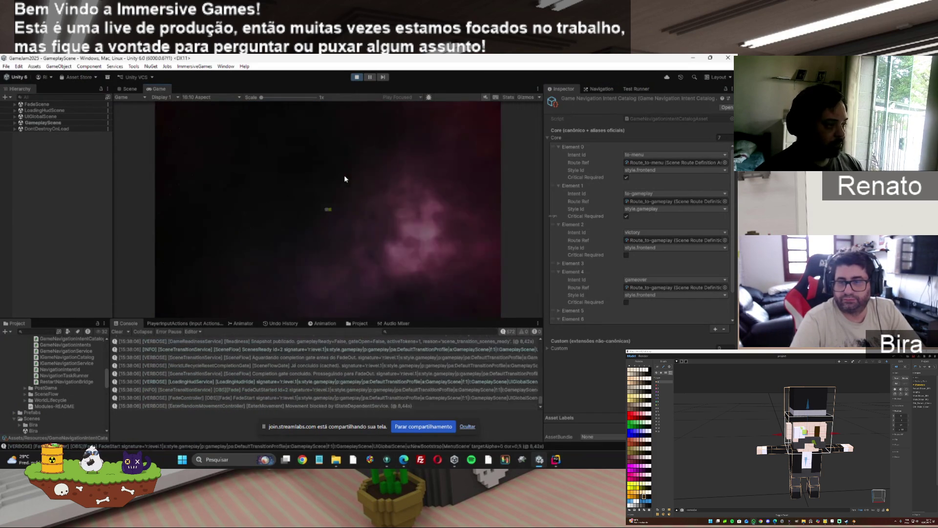
left_click(253, 122)
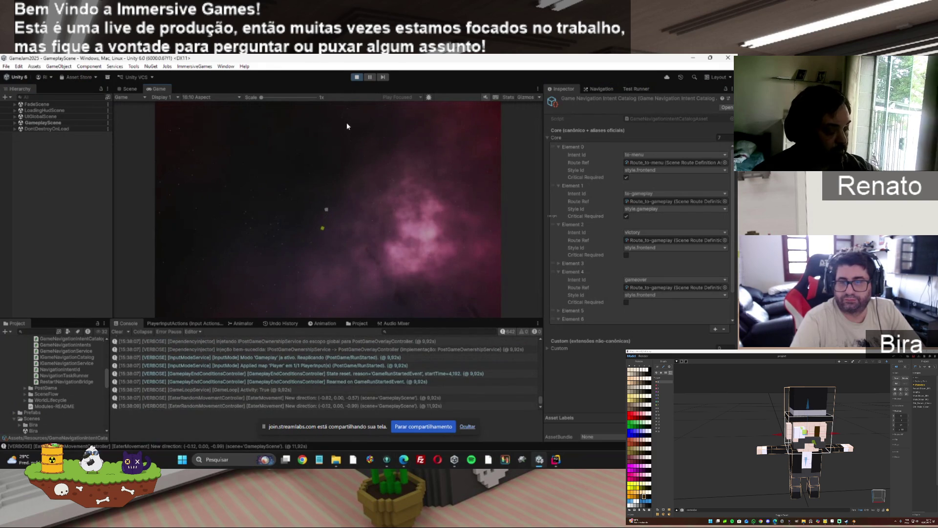
key("v")
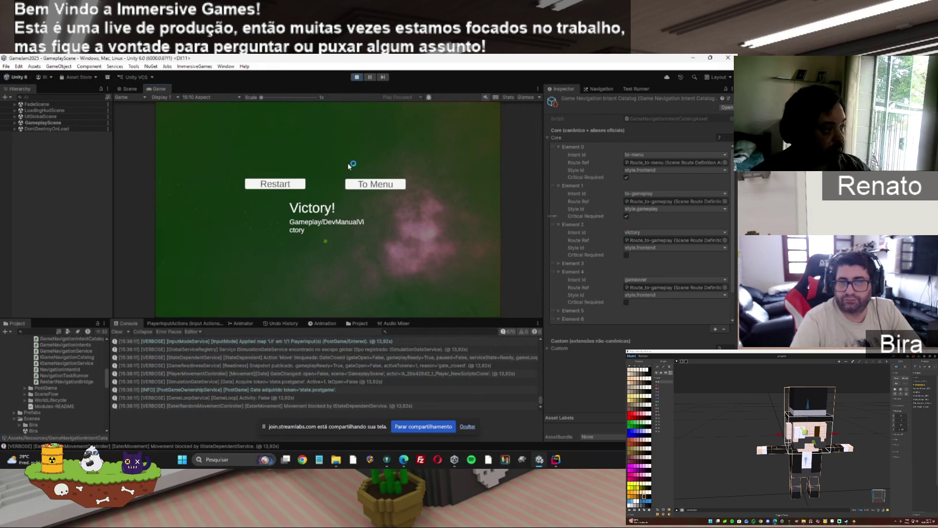
left_click(293, 183)
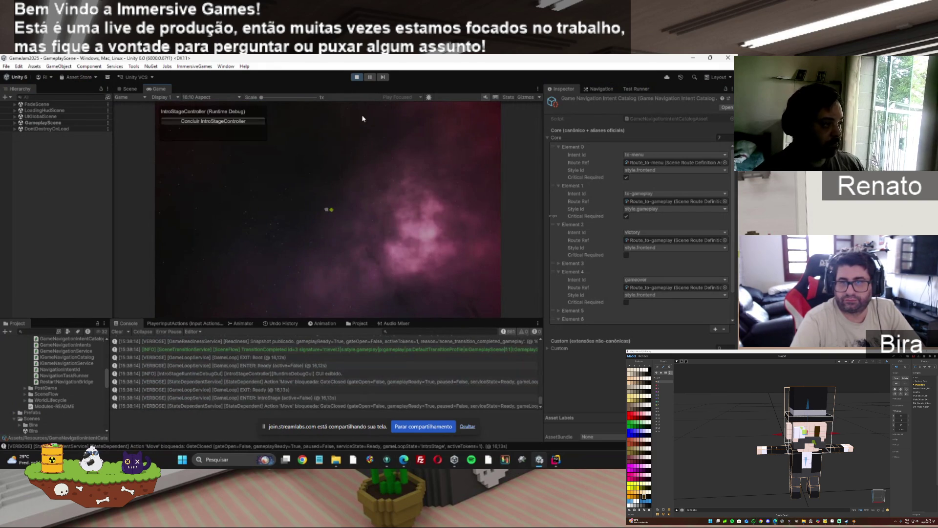
left_click(248, 121)
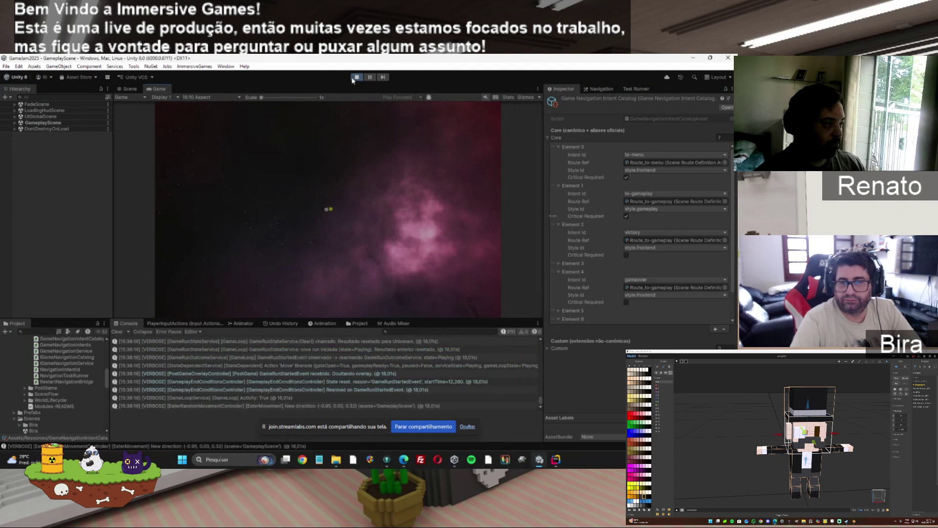
left_click(355, 78)
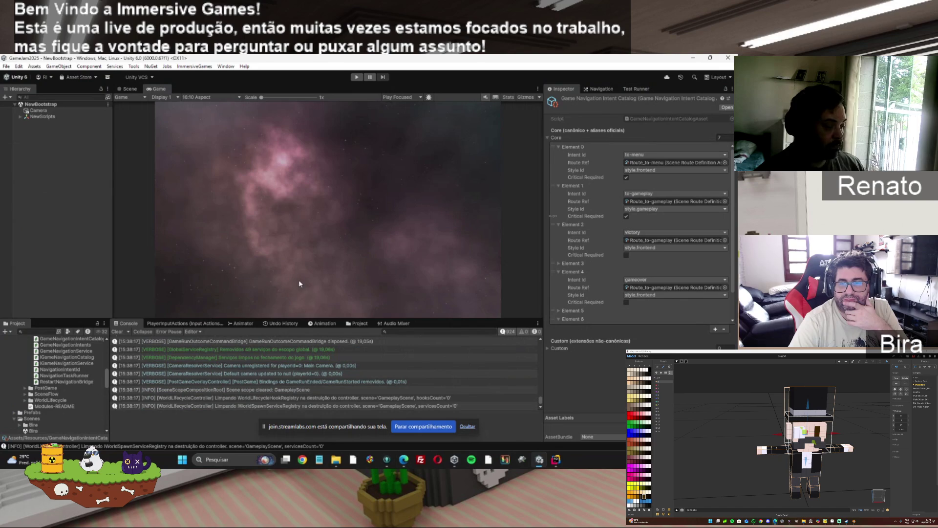
mouse_move(403, 459)
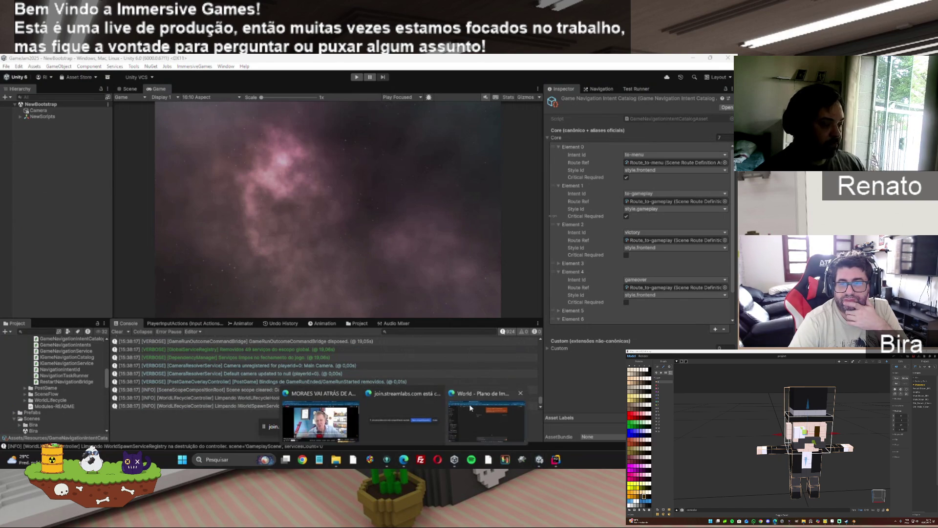
Return to the plan chat and choose Aguarde when the page stops responding
left_click(470, 407)
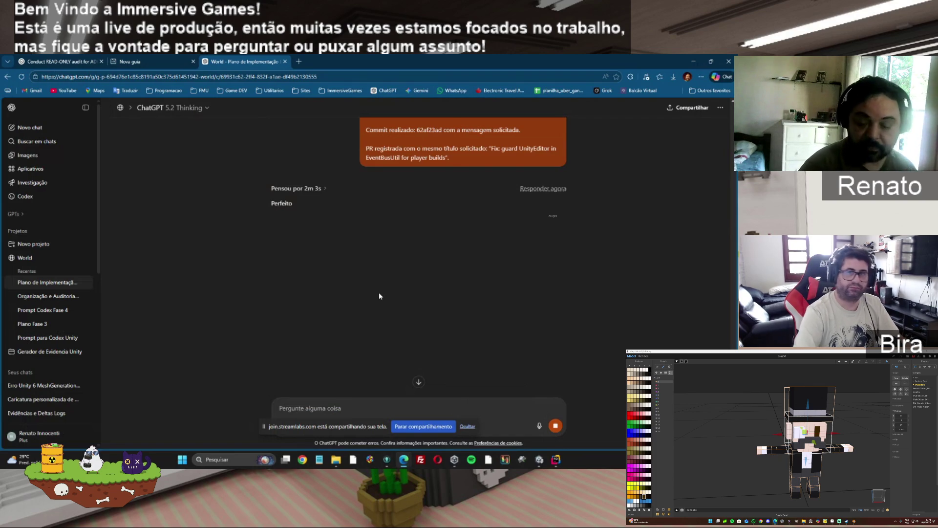
left_click(393, 163)
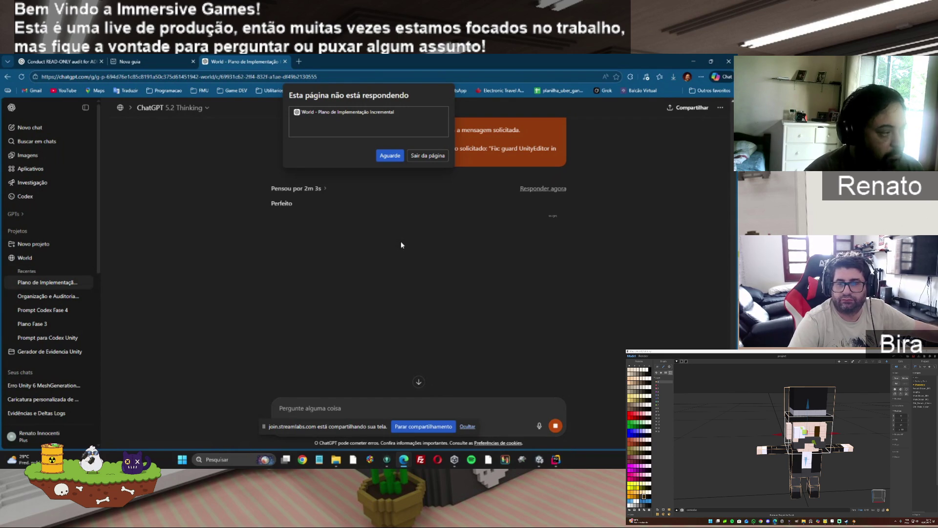
Keep waiting on the frozen chat and open ChatGPT in a fresh browser tab
left_click(390, 155)
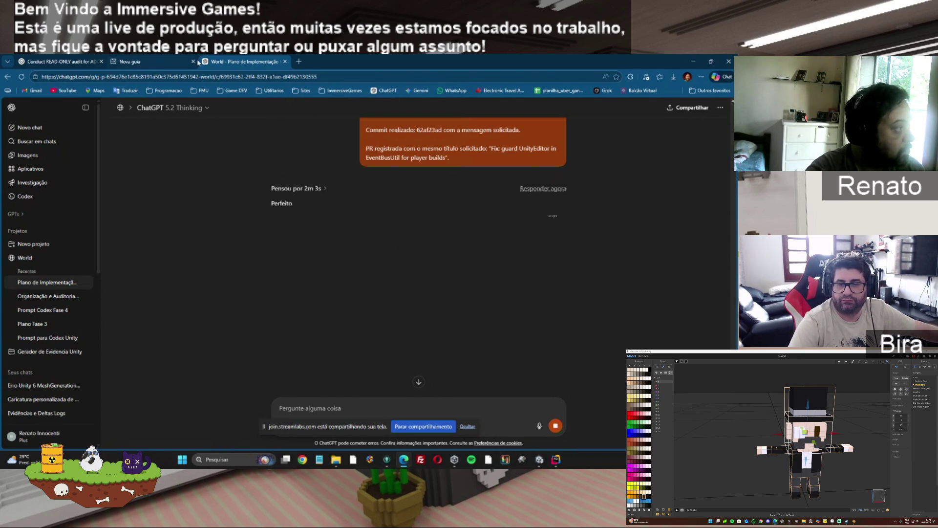
left_click(193, 61)
left_click(206, 61)
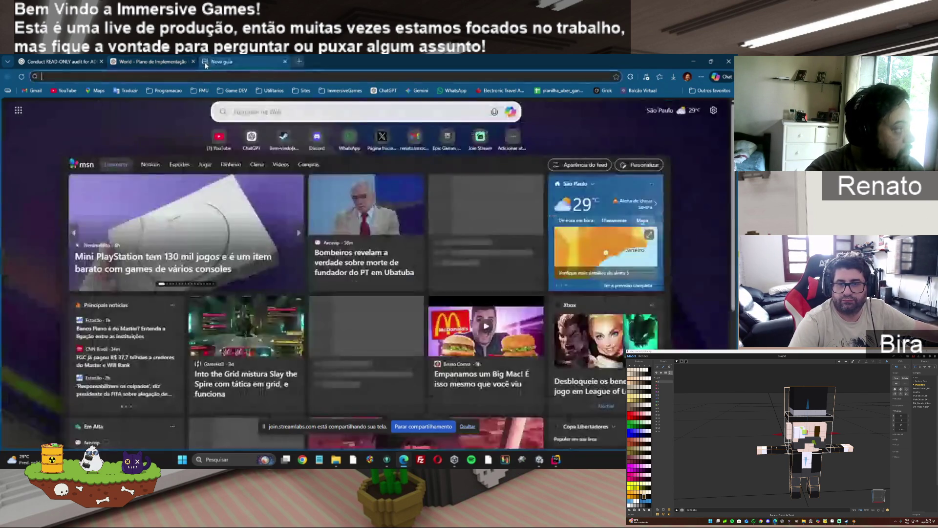
left_click(251, 138)
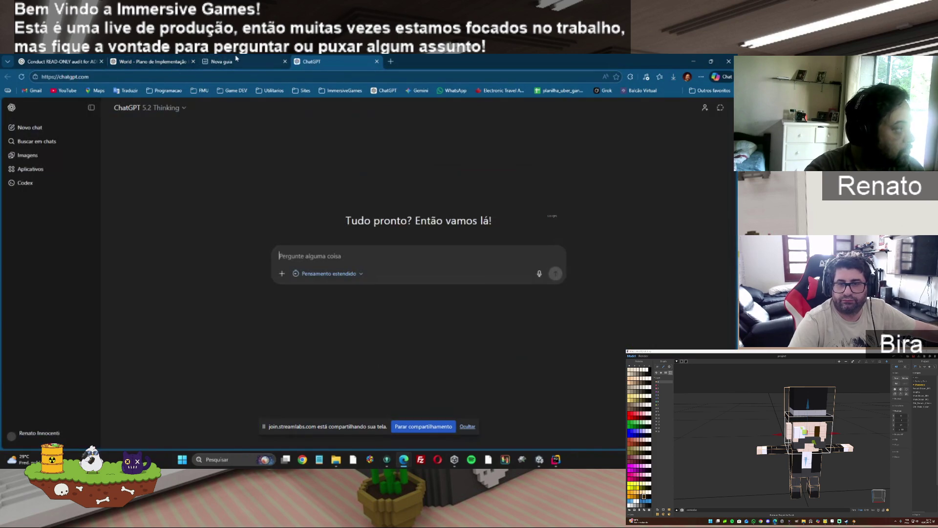
left_click(222, 62)
left_click(154, 59)
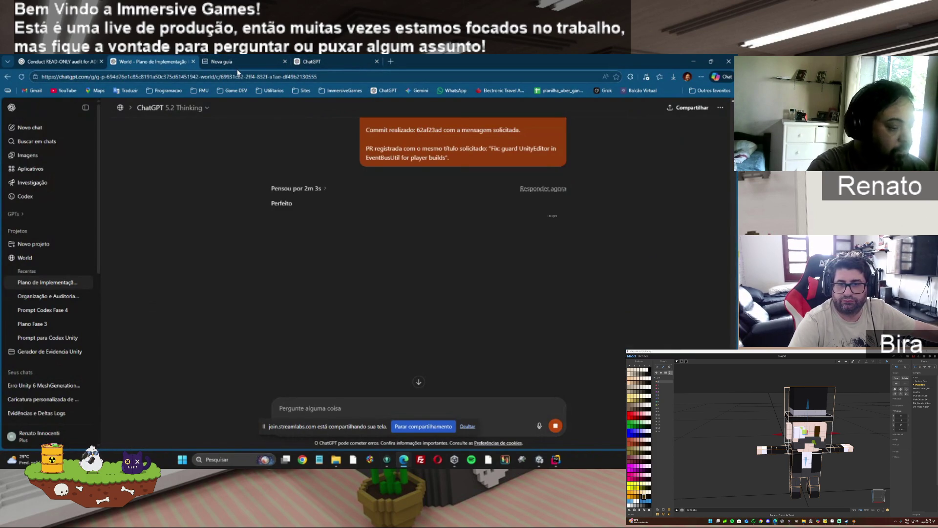
left_click(338, 61)
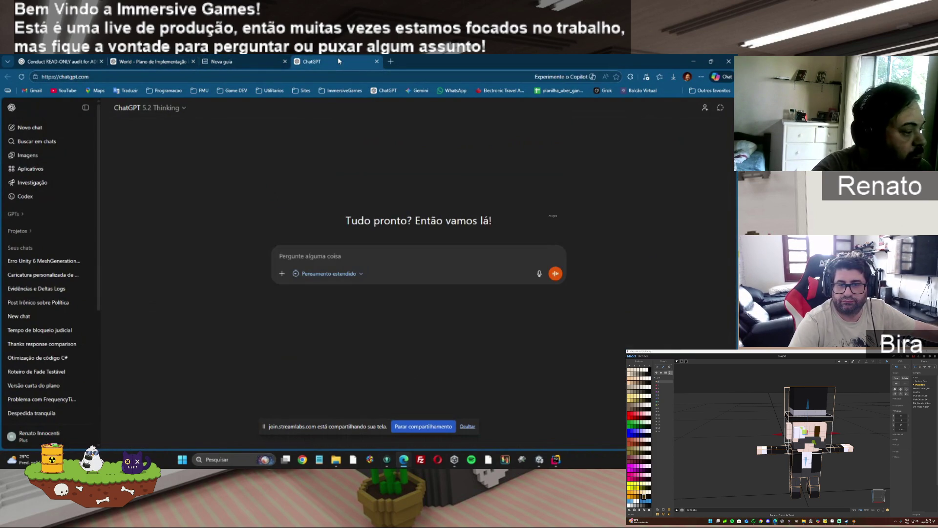
Close the frozen tab and open 'Plano de Implementação Incremental' from Projetos > World
left_click(19, 231)
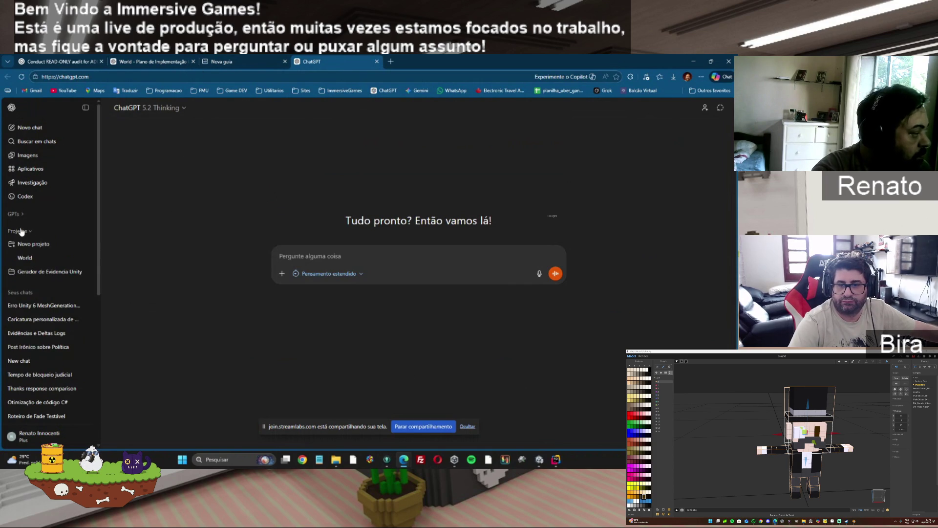
left_click(26, 259)
left_click(312, 247)
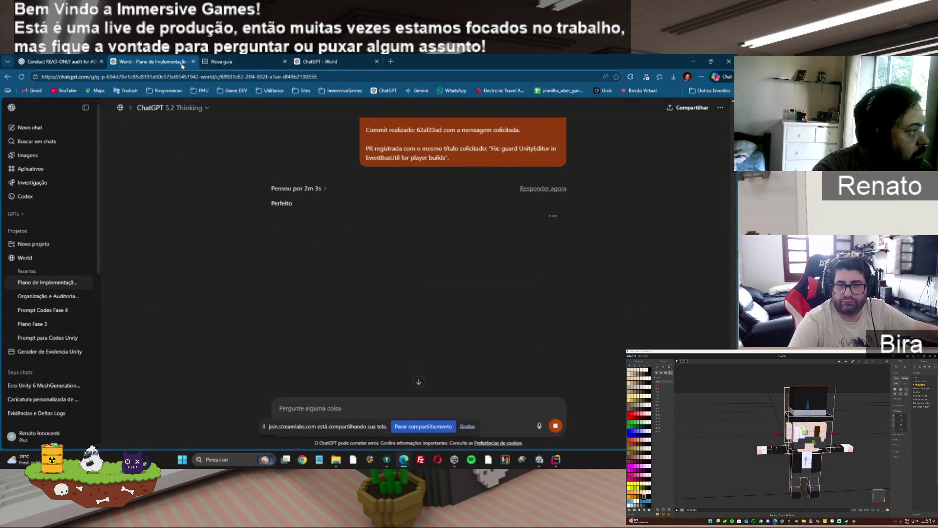
left_click(193, 61)
left_click(232, 61)
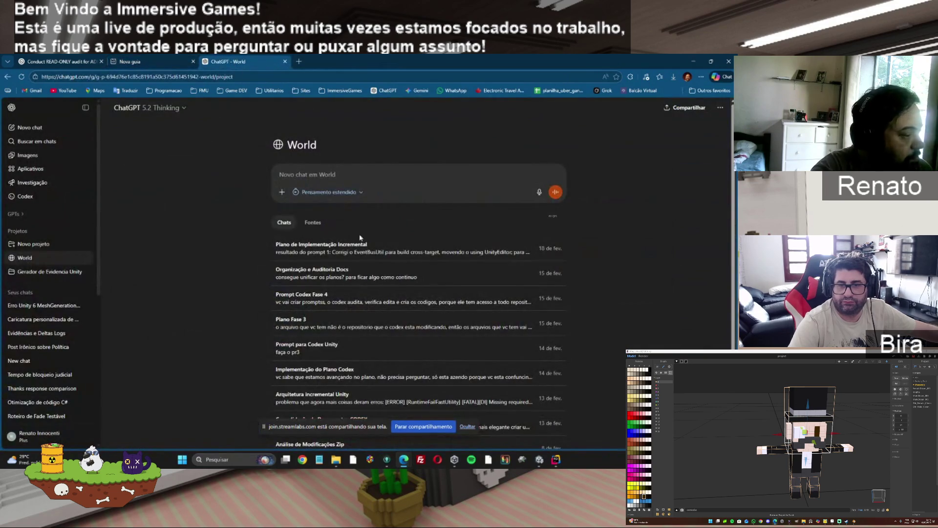
left_click(362, 246)
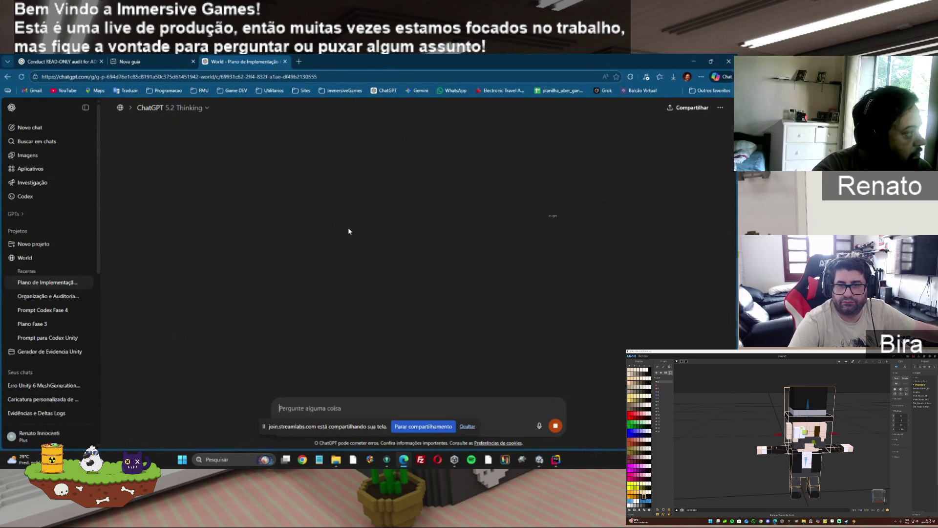
Glance at the Codex audit diff, then return to the plan chat's 'Prompt único (Codex) — Step 2.1'
left_click(81, 61)
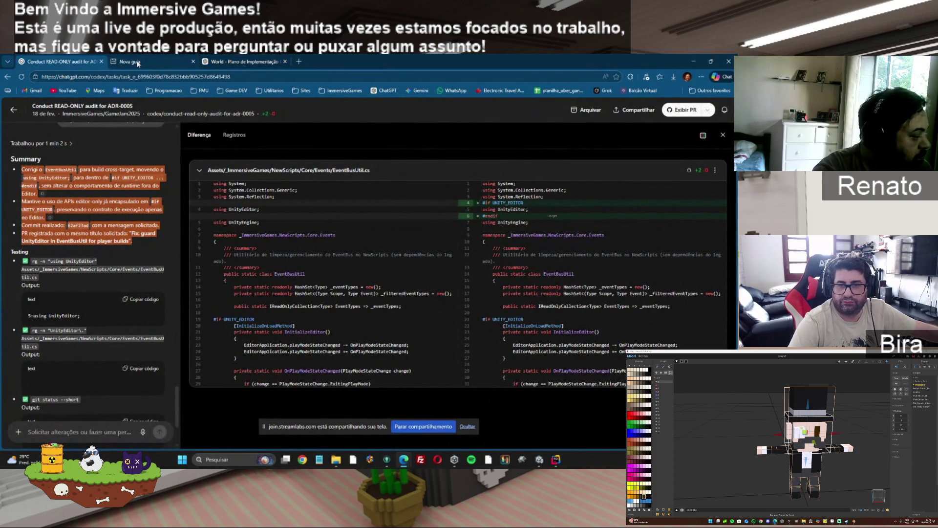
mouse_move(138, 63)
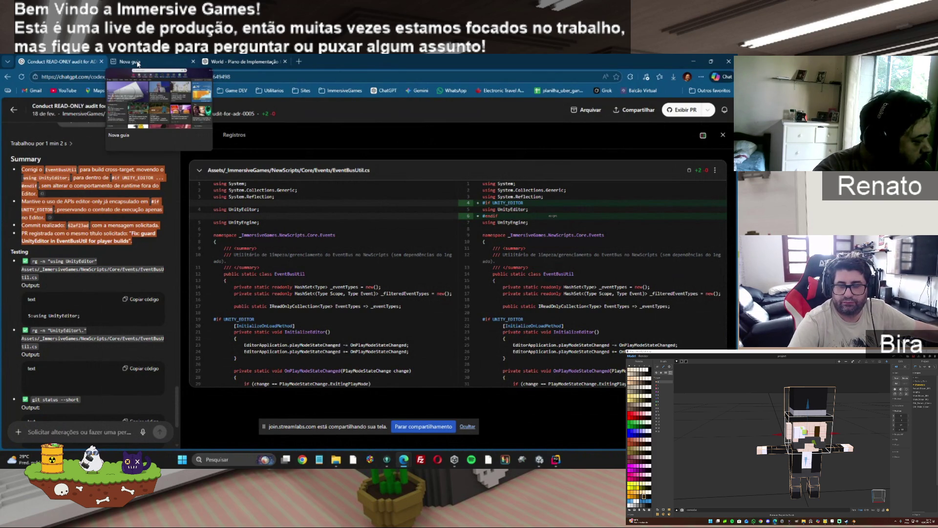
left_click(138, 62)
left_click(245, 63)
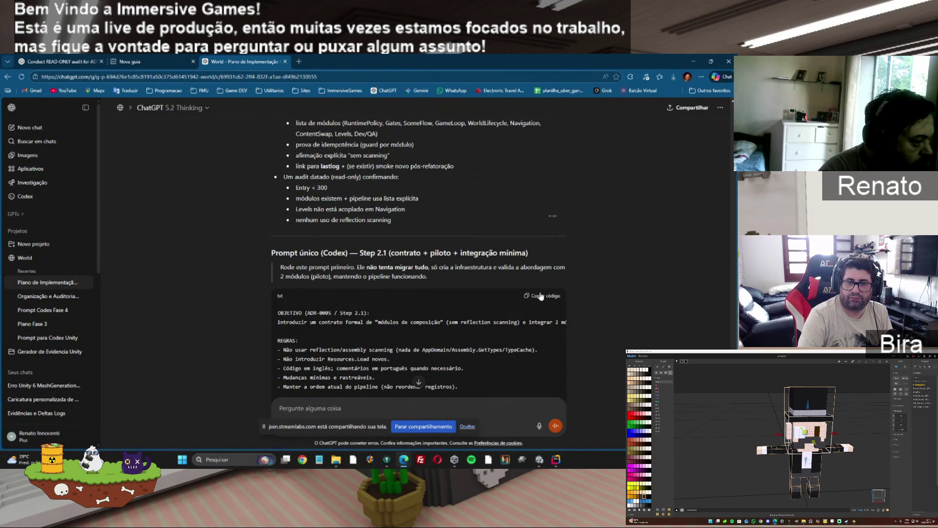
Paste the Step 2.1 prompt into the Codex audit task as a follow-up and send it
left_click(65, 61)
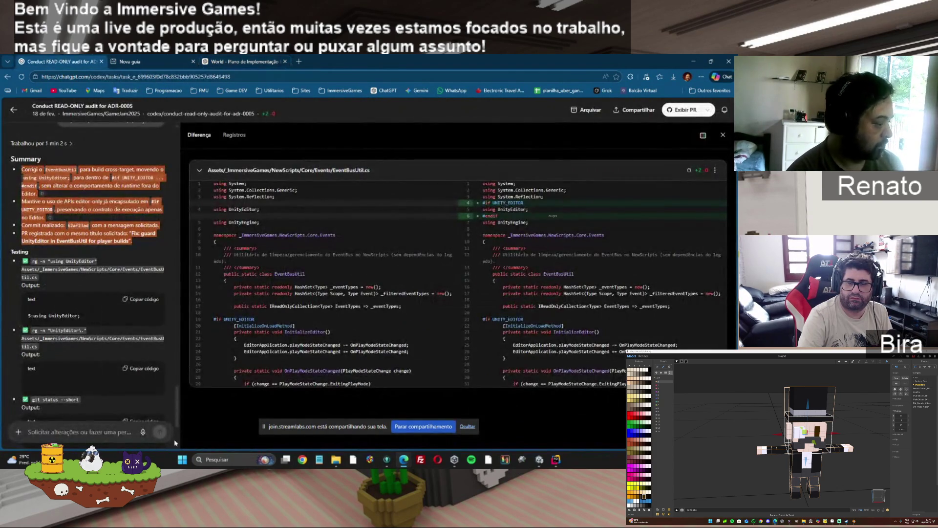
left_click(105, 432)
key("ctrl+v")
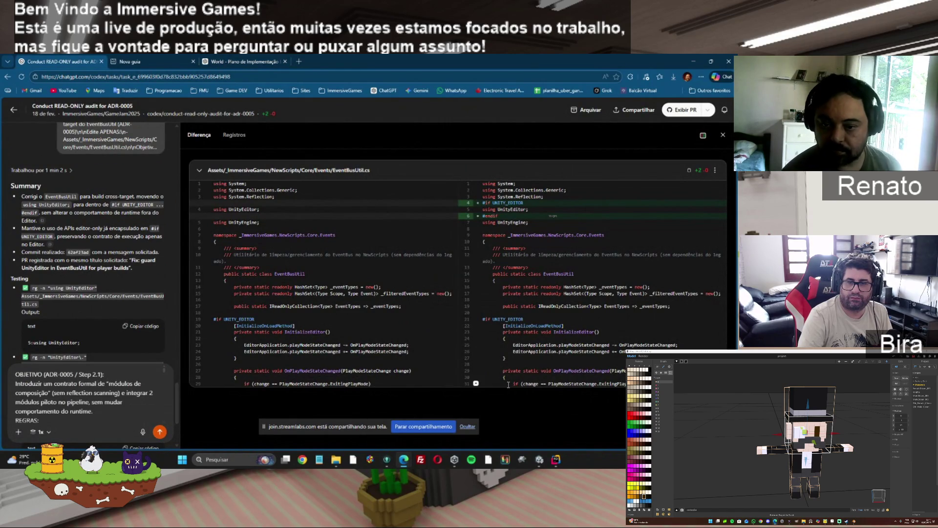
left_click(159, 432)
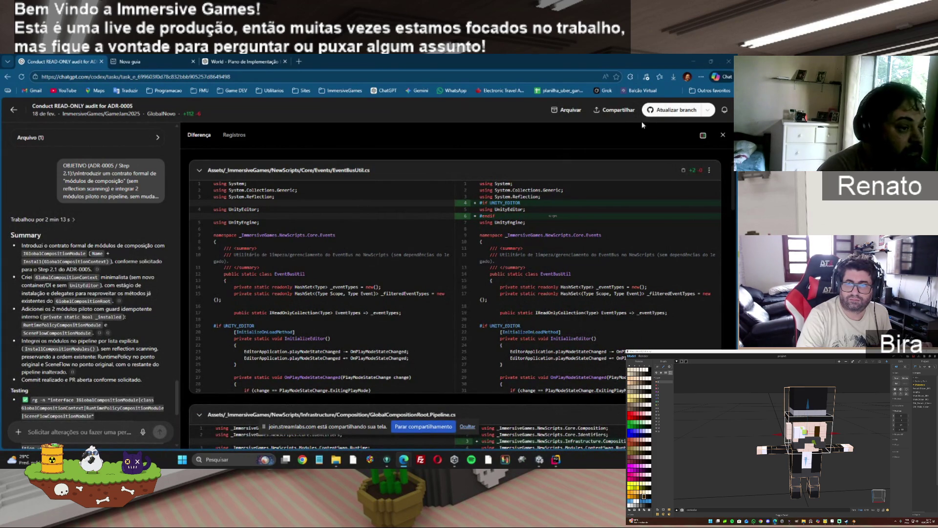
Use 'Atualizar branch' to push Step 2.1 changes, then scroll to the Testing and Arquivos (6) lists
left_click(655, 115)
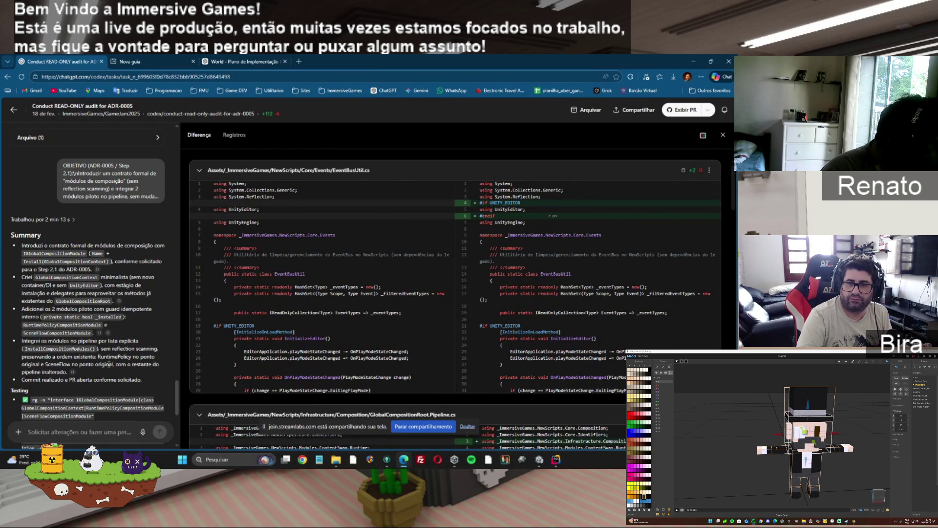
left_click_drag(176, 380, 177, 414)
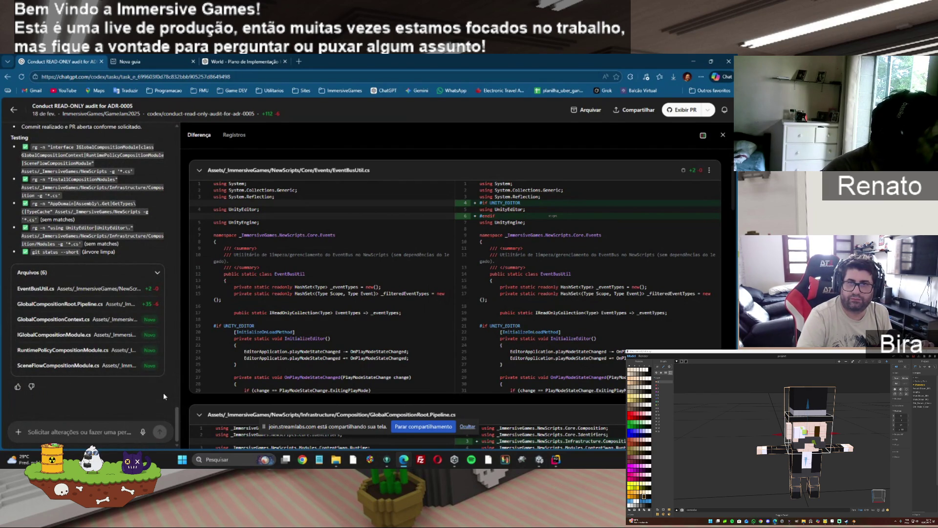
Review diffs of GlobalCompositionContext, IGlobalCompositionModule, RuntimePolicyCompositionModule and SceneFlowCompositionModule
left_click(112, 319)
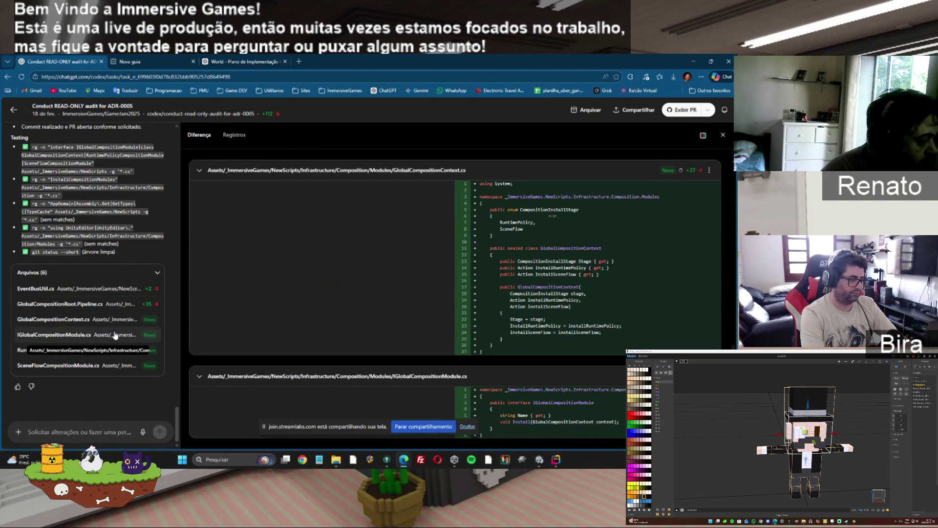
left_click(115, 335)
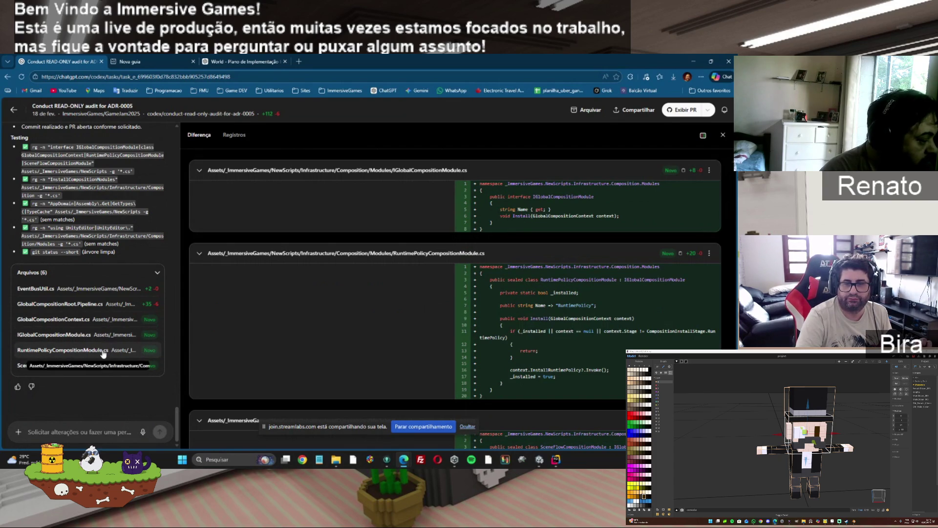
left_click(103, 351)
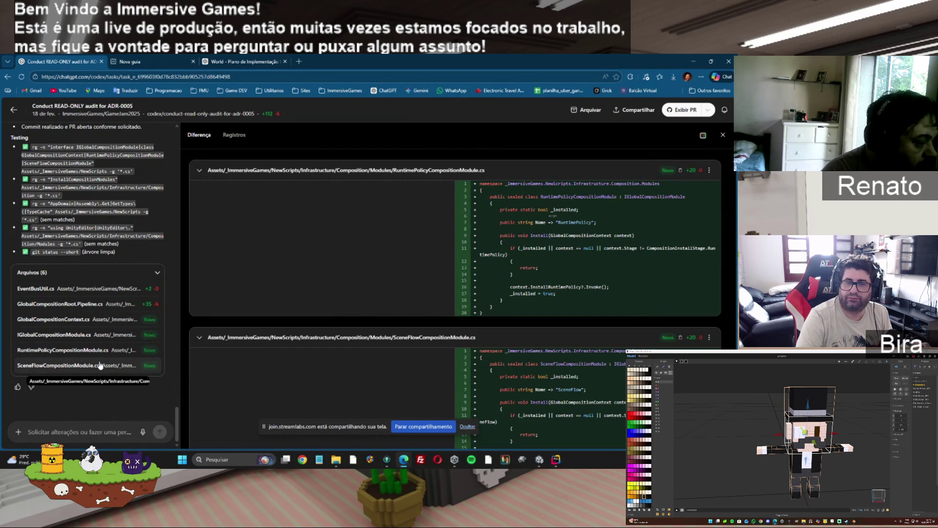
left_click(99, 365)
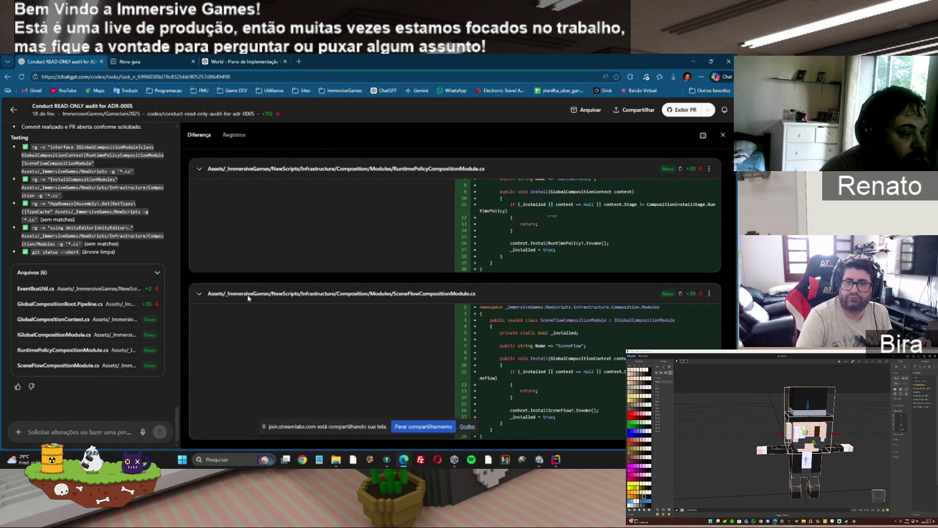
left_click(387, 460)
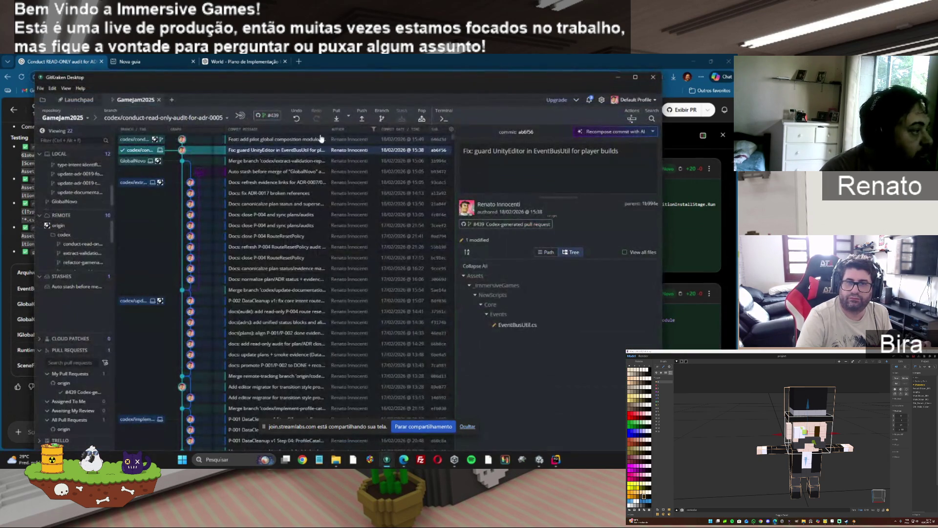
Pull the 'Feat: add pilot global composition modules' commit in GitKraken, then return to Unity
left_click(331, 115)
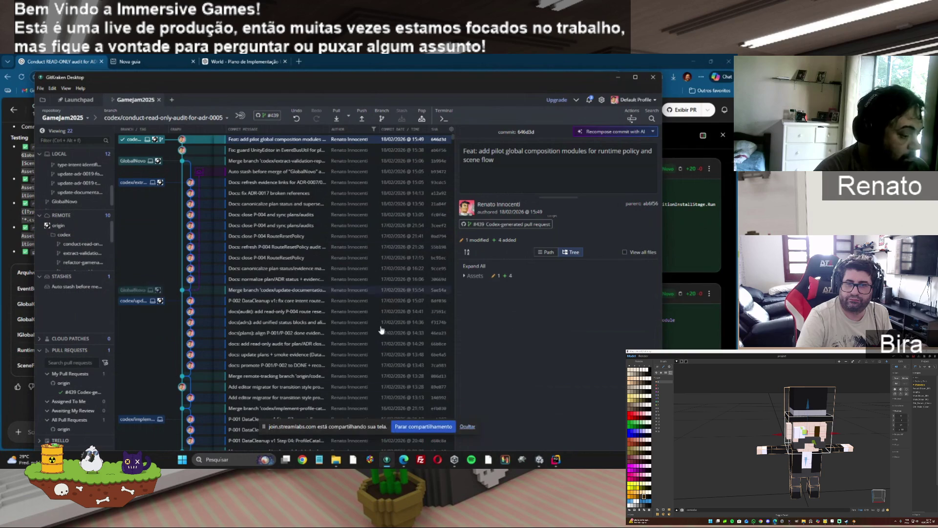
left_click(539, 460)
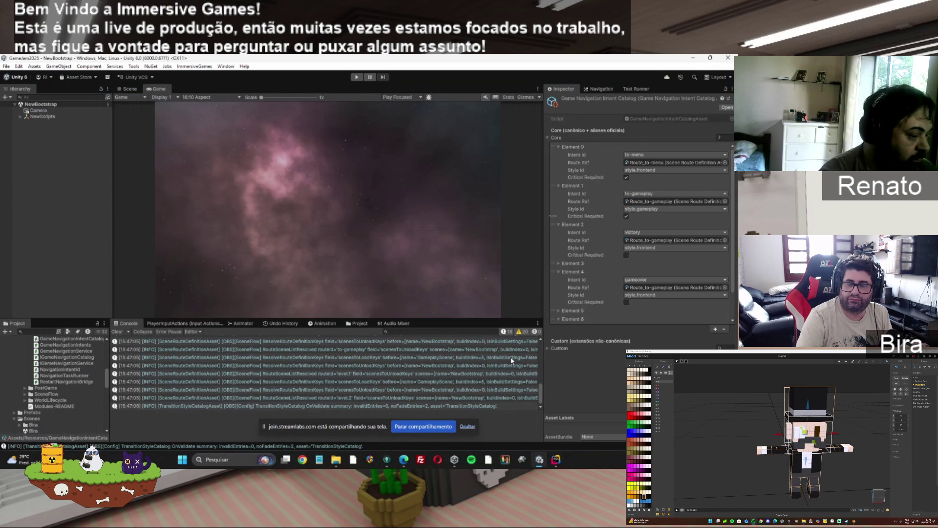
Playtest the game: start from the menu, force victory with V, restart, finish the intro, stop
left_click_drag(540, 391, 536, 344)
scroll(536, 352, "down", 10)
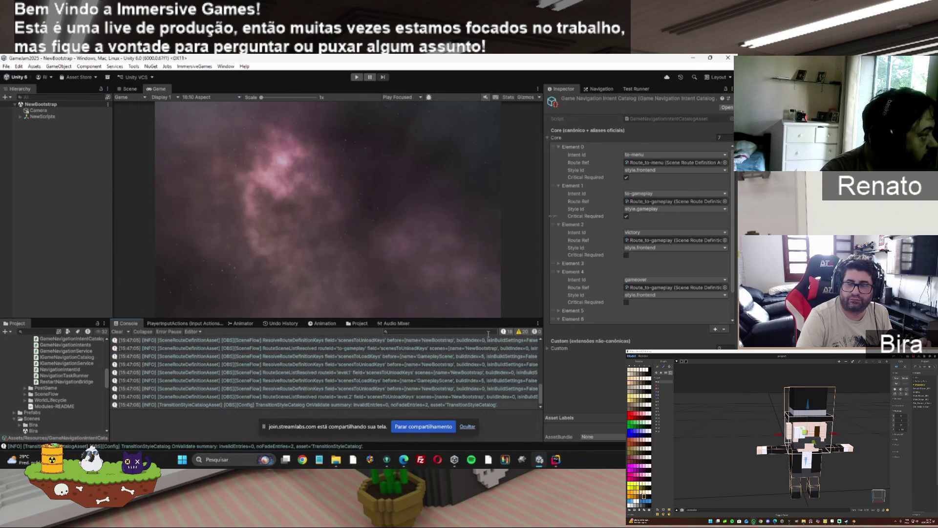
left_click(356, 79)
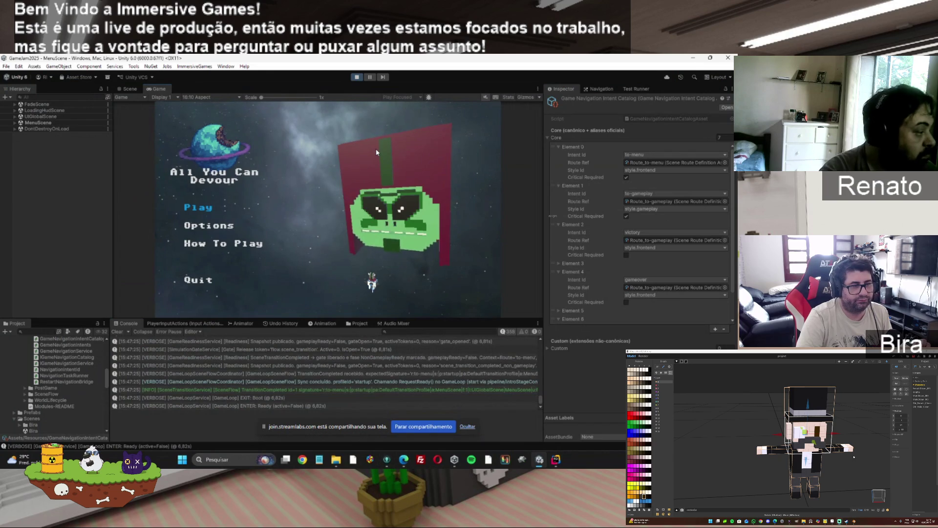
key("Return")
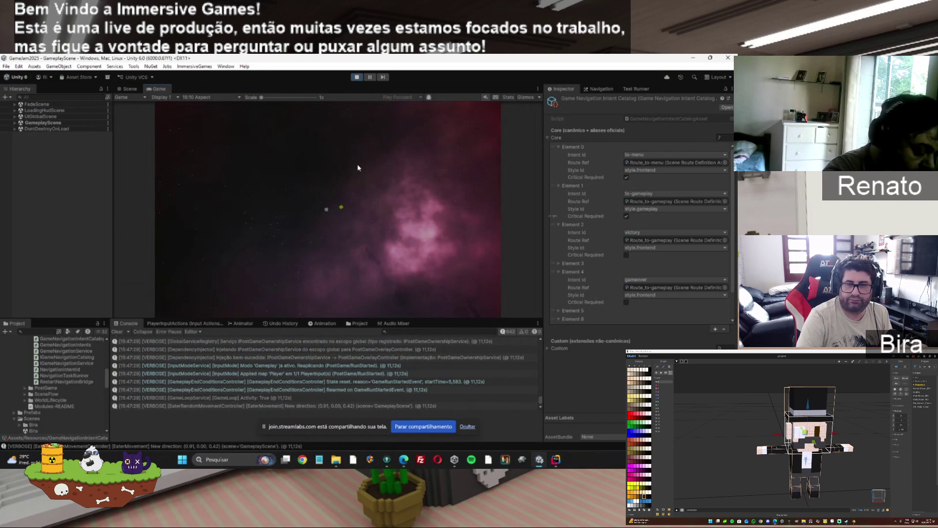
key("v")
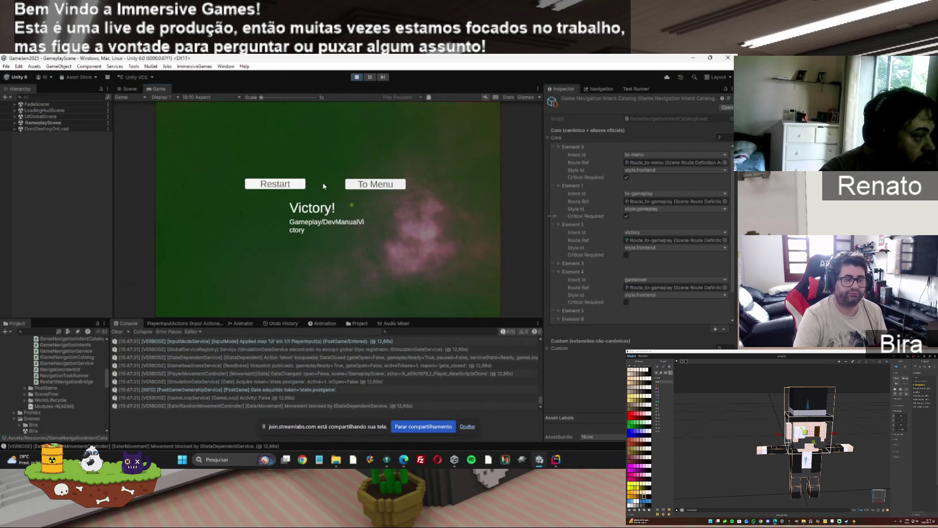
key("Return")
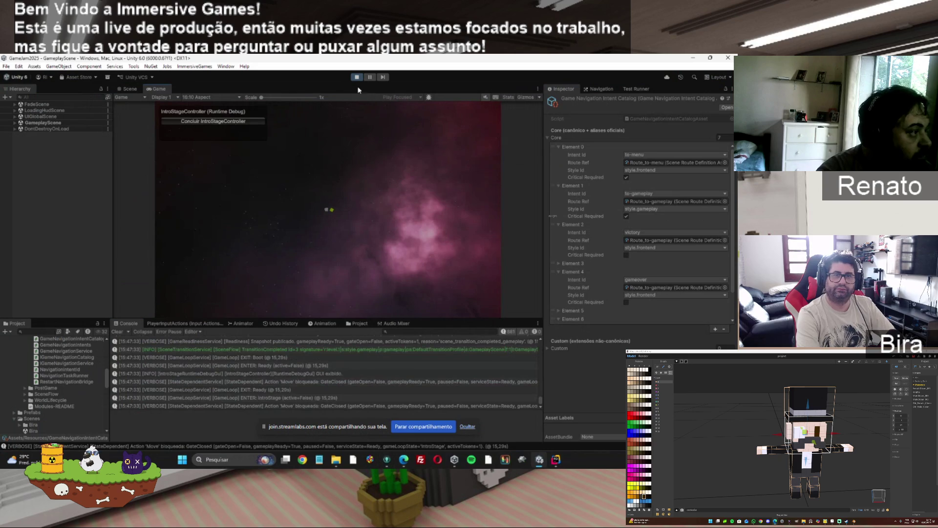
key("Return")
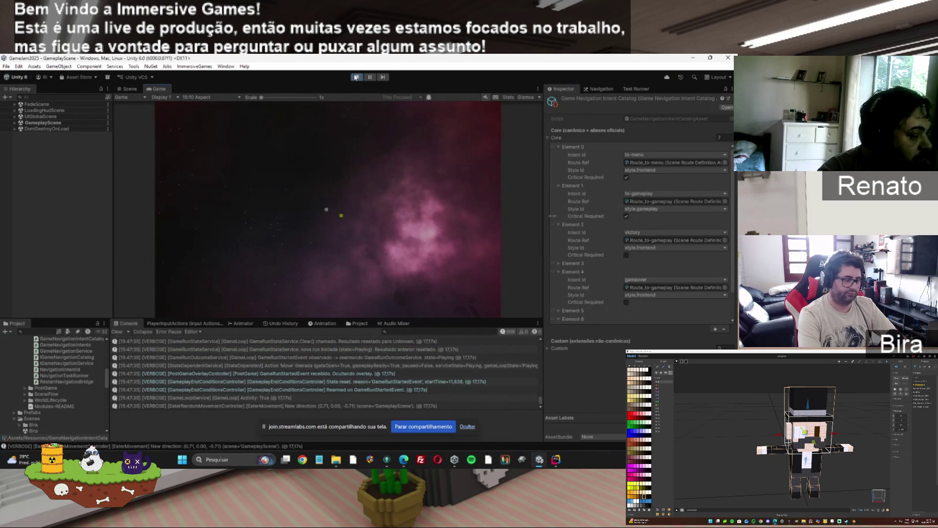
left_click(356, 77)
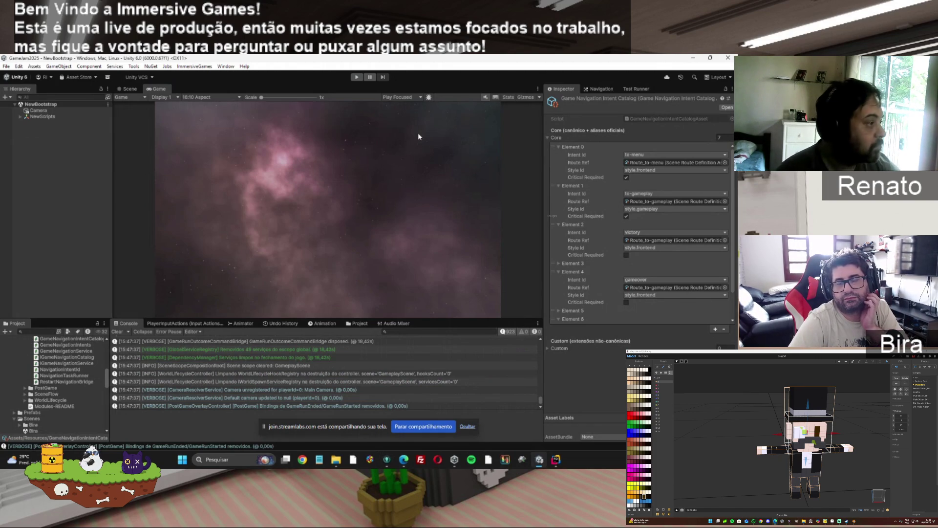
Glance at the ADR file in the code editor, then bring up GitKraken
left_click(554, 459)
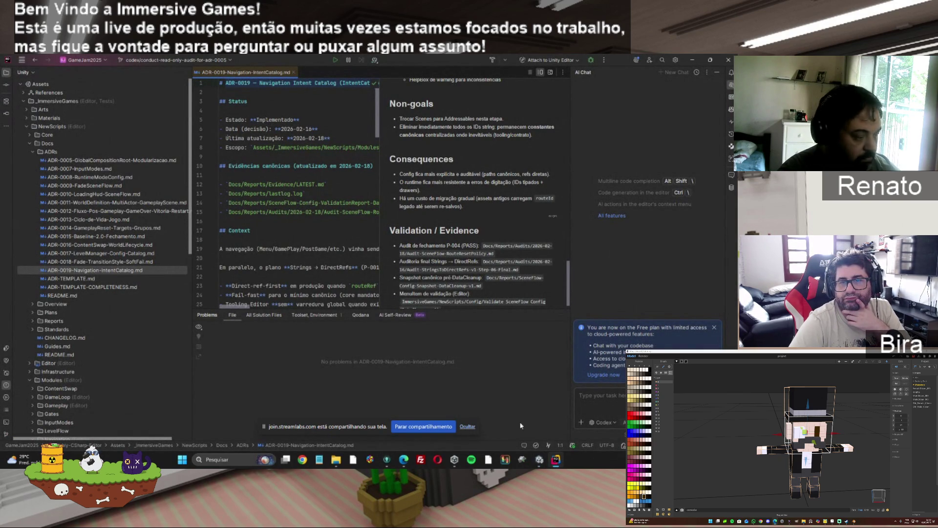
left_click(539, 459)
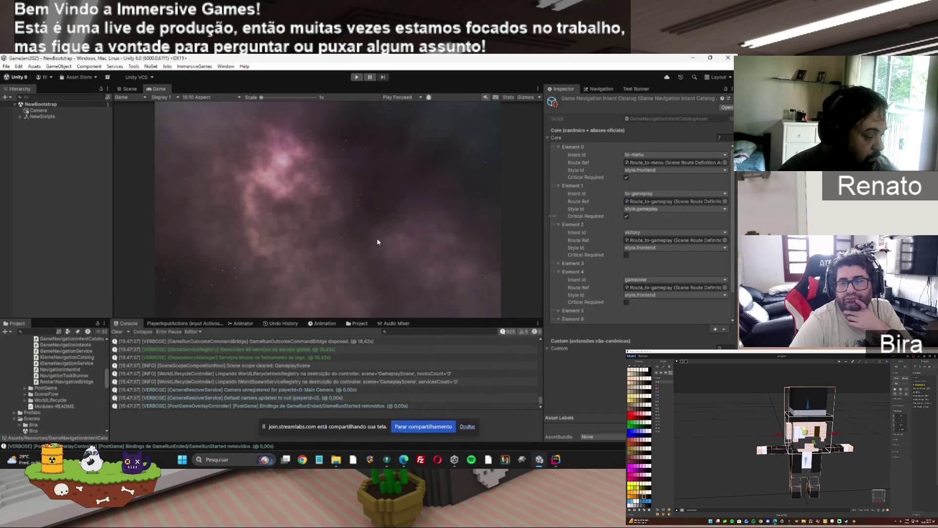
left_click(386, 460)
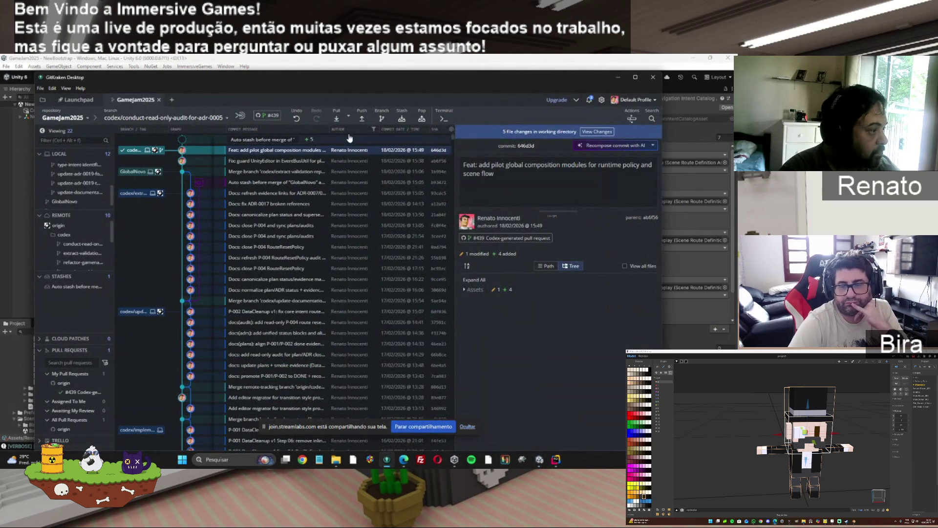
Inspect the WIP unstaged files, expanding Assets and Modules to see the new composition files
left_click(362, 140)
left_click(464, 185)
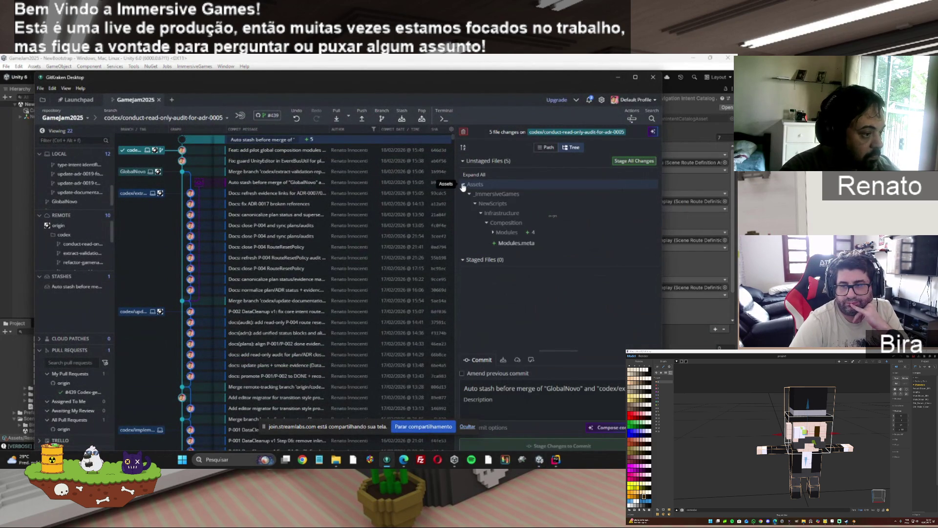
left_click(493, 233)
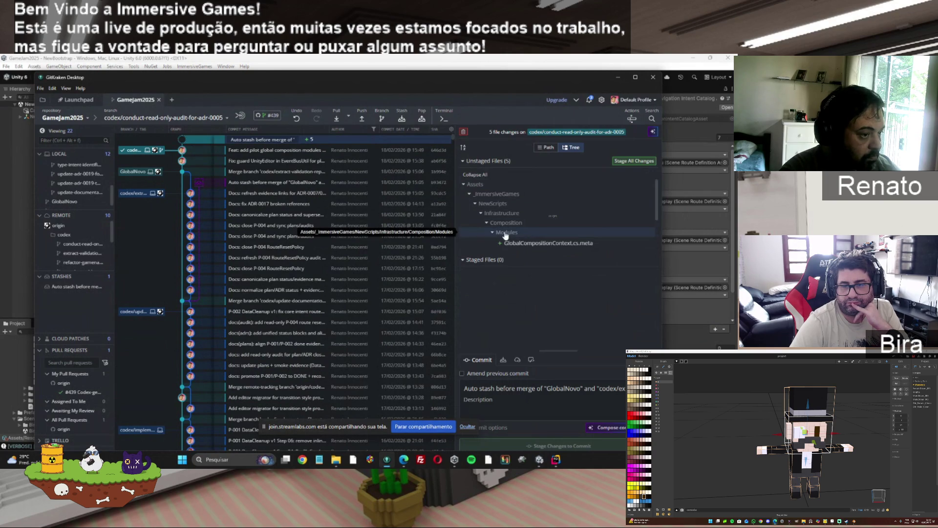
scroll(655, 193, "down", 2)
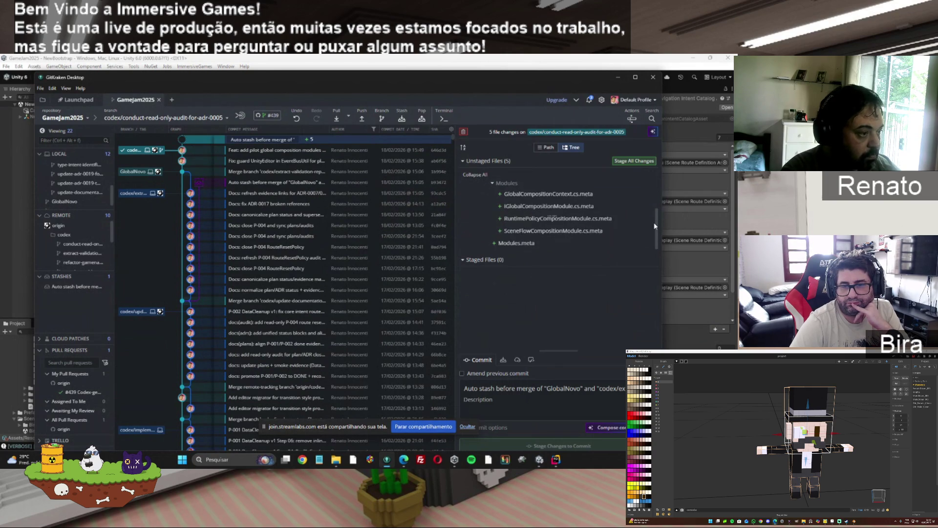
Minimise and restore GitKraken, then switch to the Edge window showing the Codex diff
left_click(618, 78)
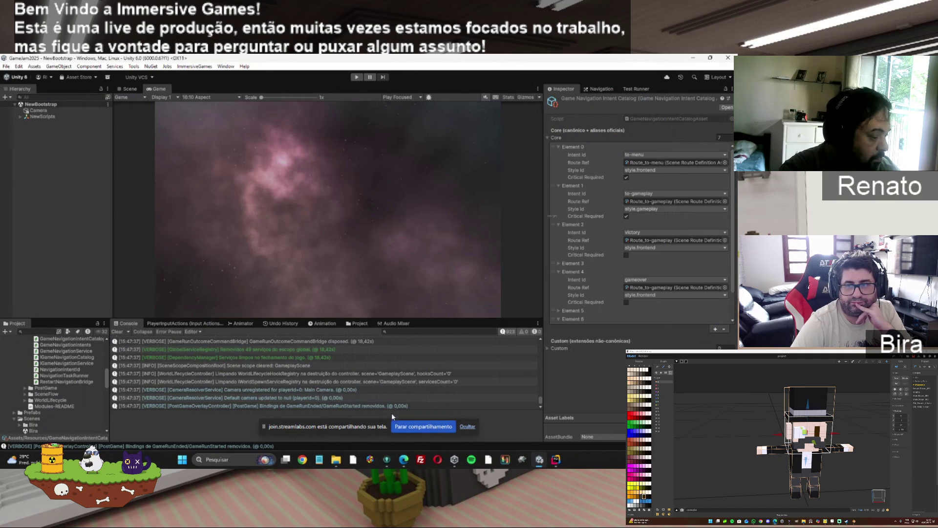
left_click(387, 459)
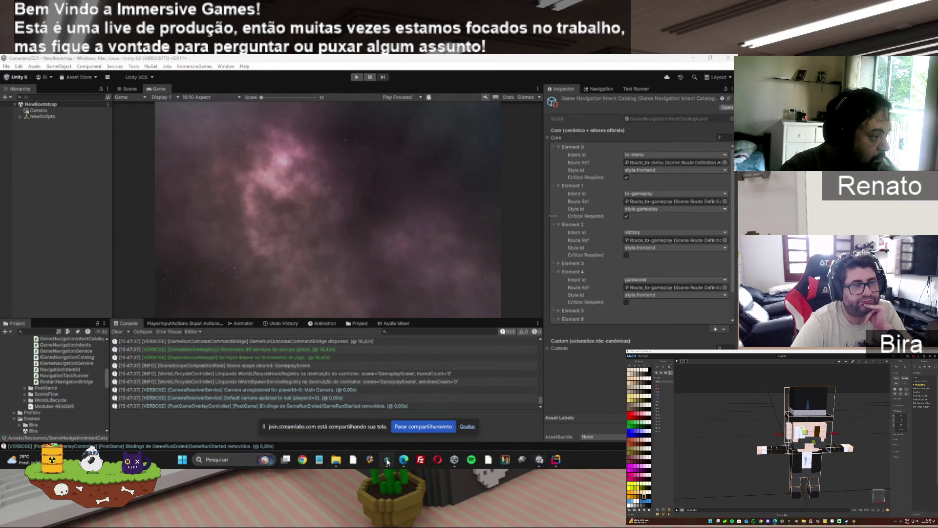
mouse_move(406, 463)
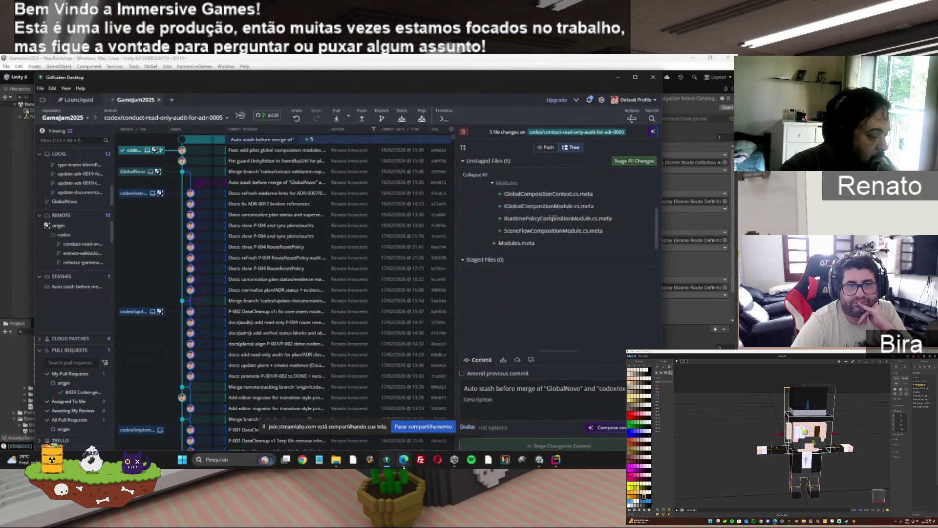
left_click(399, 422)
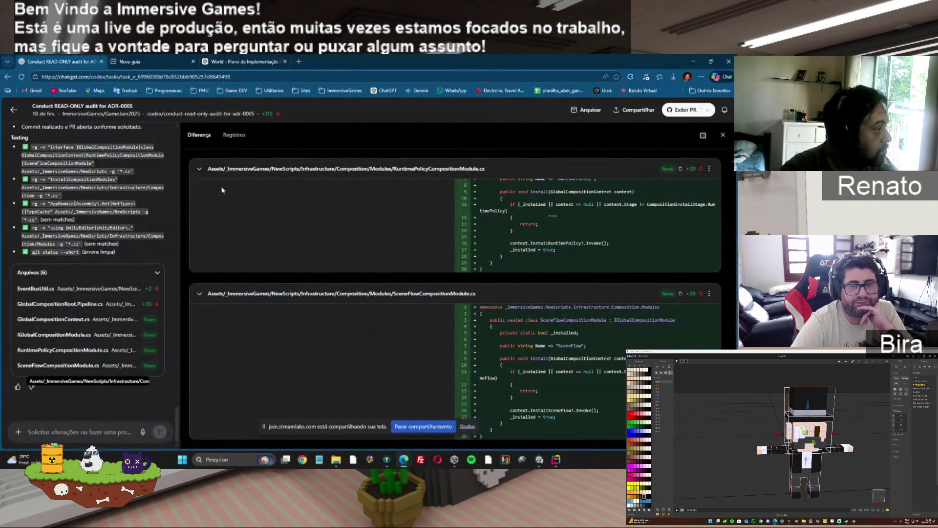
Read the plan's 'O que eu vou precisar' section, check the Codex Summary, and return to the plan
left_click(263, 58)
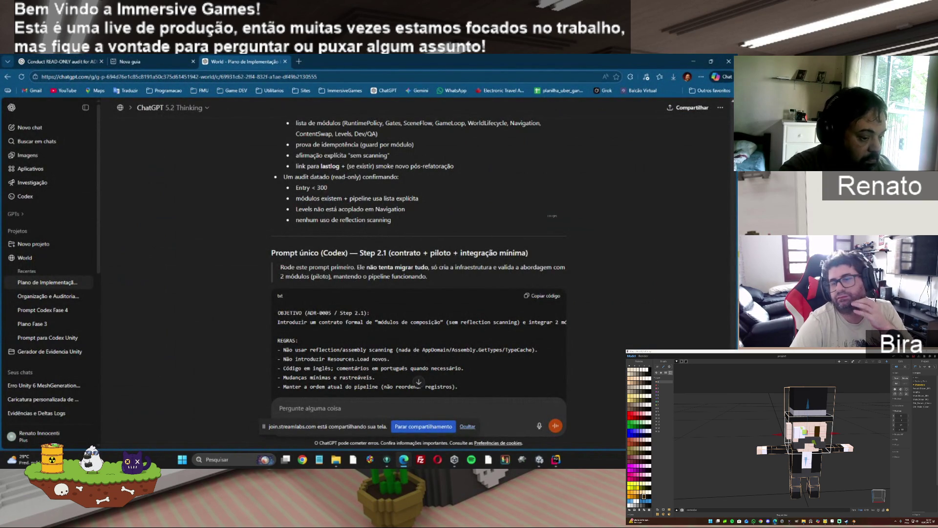
scroll(418, 254, "down", 10)
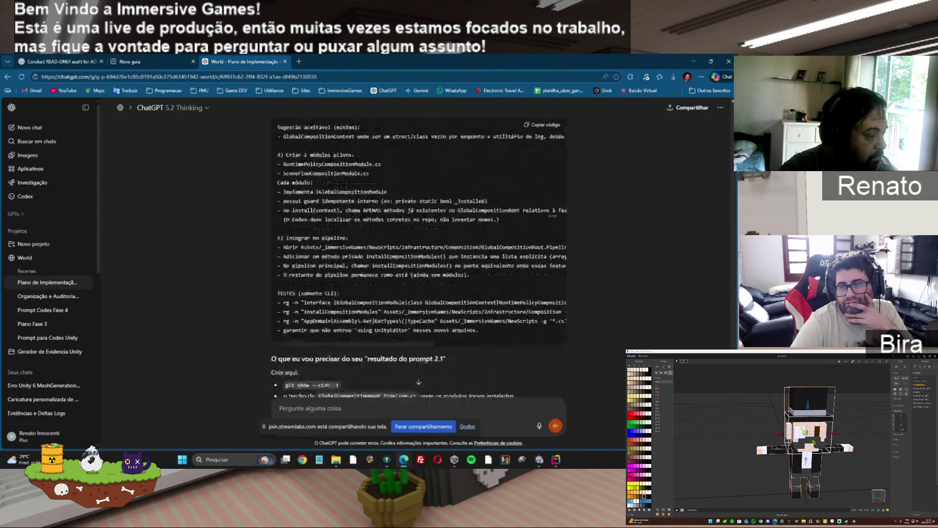
scroll(418, 254, "down", 3)
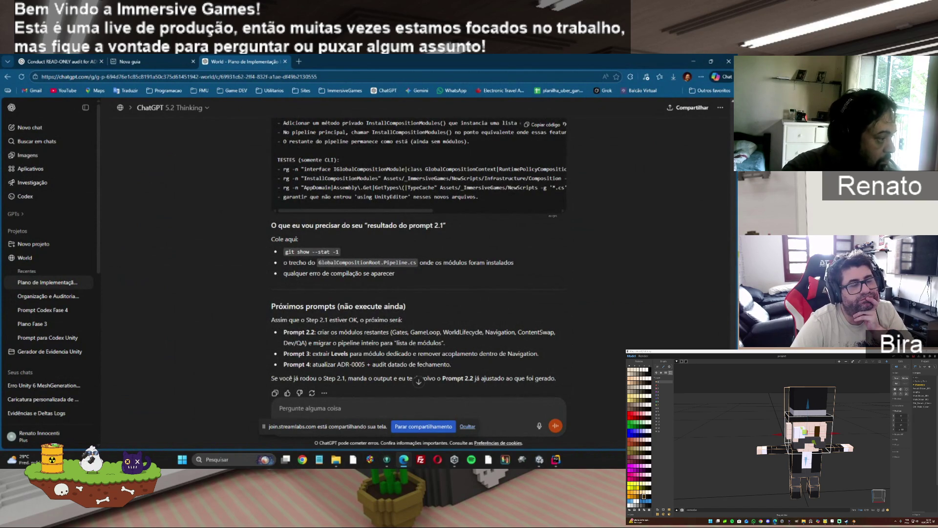
scroll(390, 247, "down", 2)
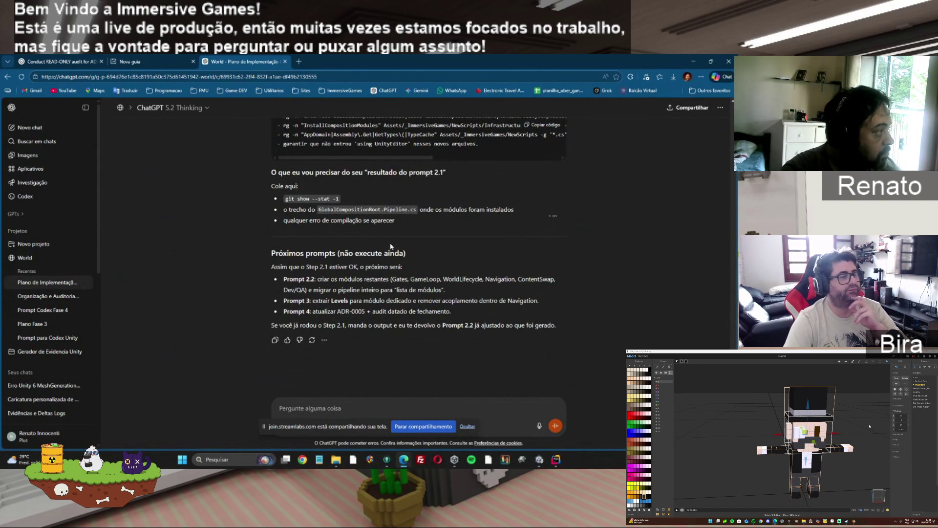
key("ctrl+Tab")
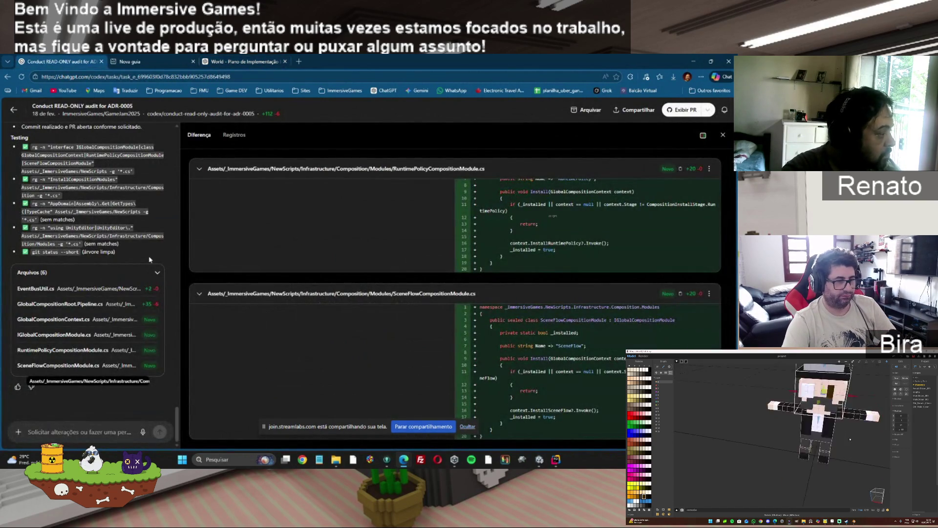
scroll(141, 273, "up", 10)
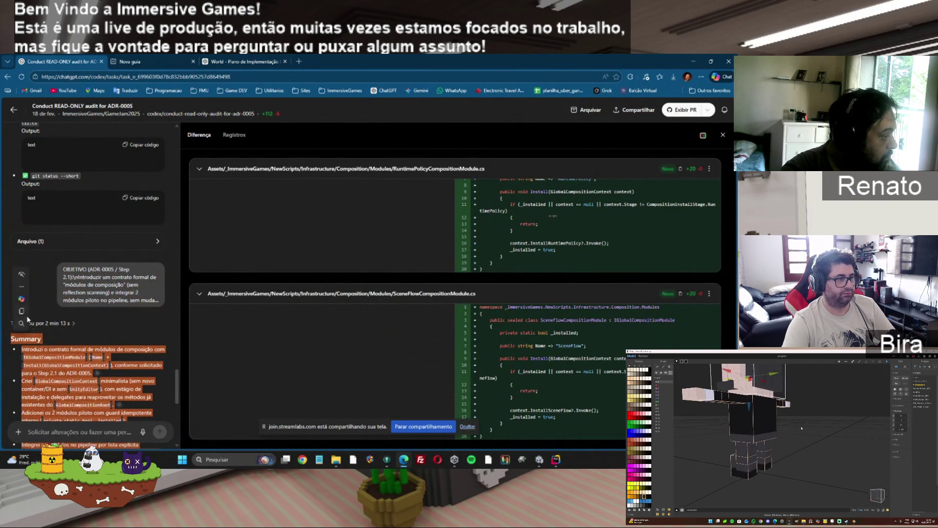
left_click(152, 61)
left_click(236, 61)
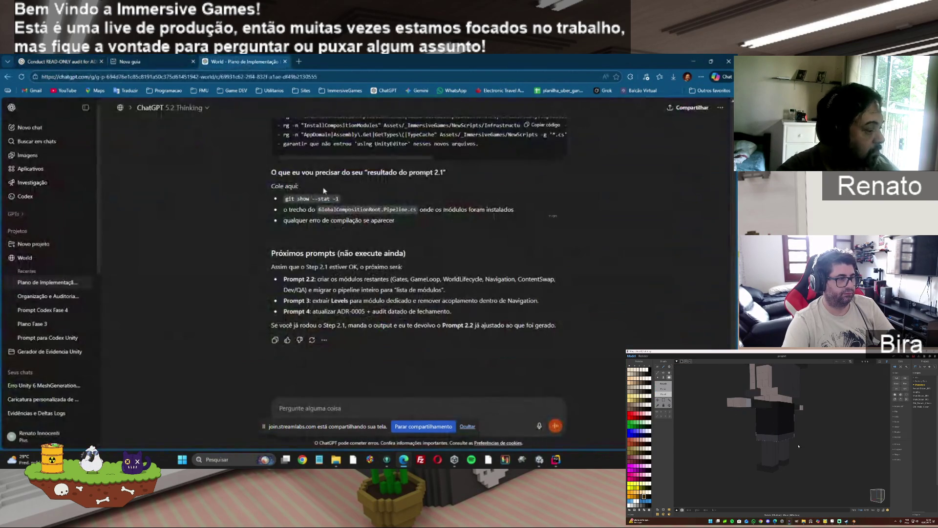
Paste the Codex Step 2.1 Summary into the 'Pergunte alguma coisa' box and send it
left_click(303, 406)
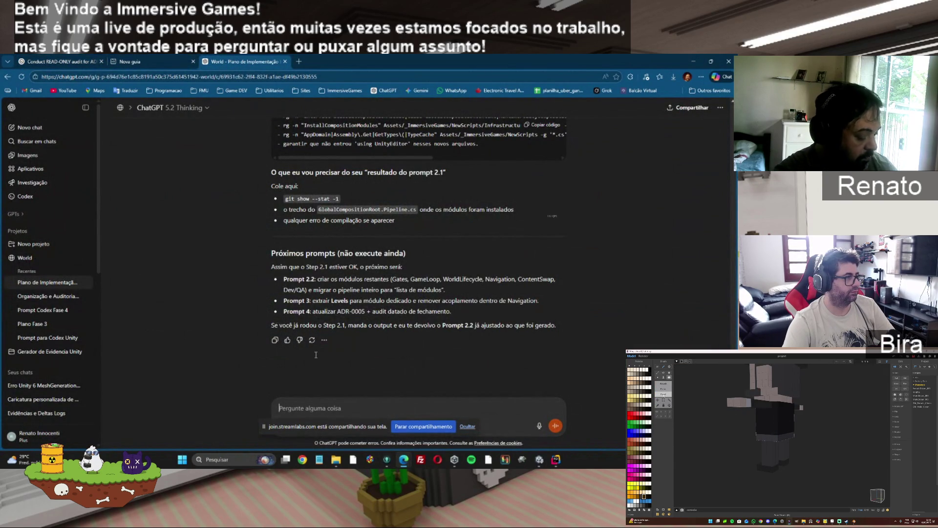
key("ctrl+v")
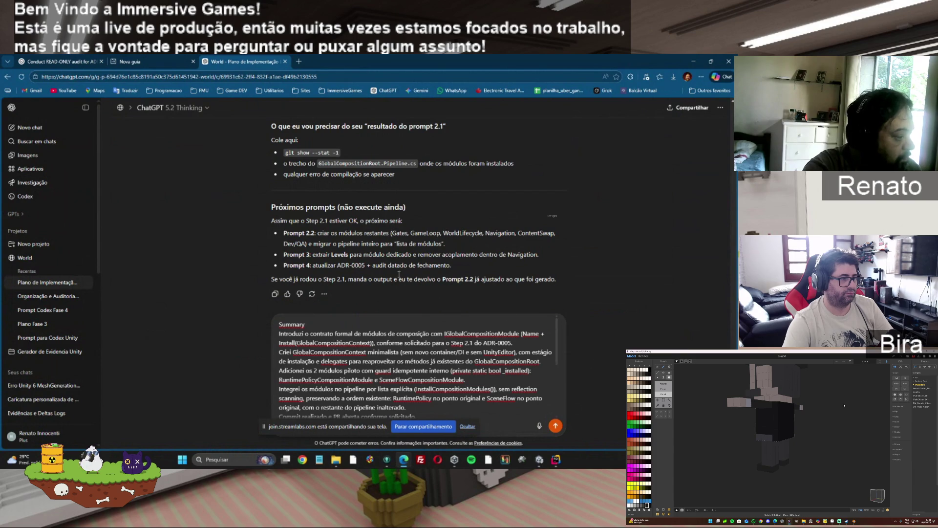
left_click(778, 438)
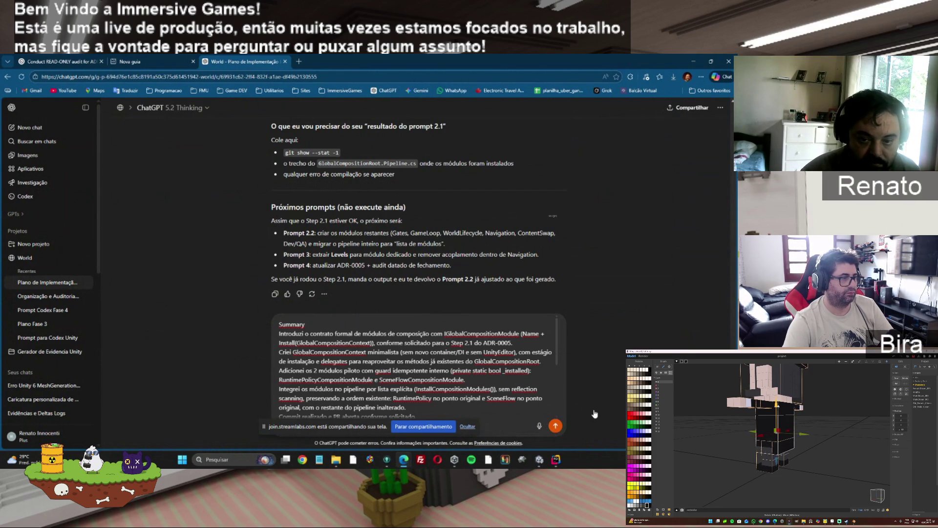
key("Return")
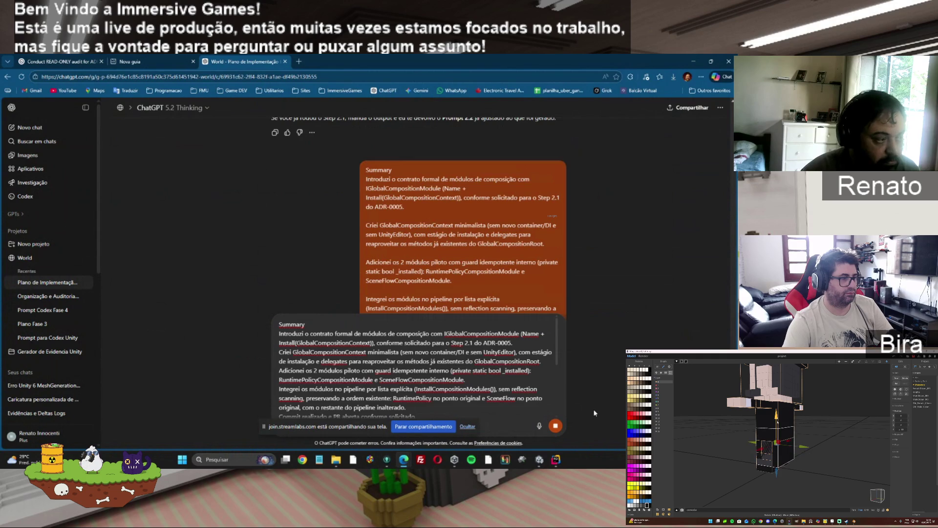
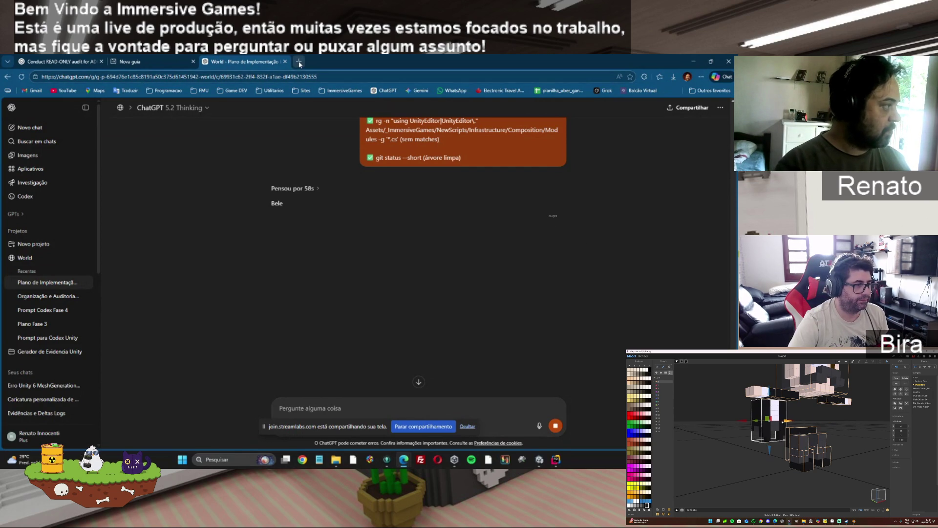
Close the open World plan conversation tab after cycling through the browser tabs
key("ctrl+shift+Tab")
left_click(262, 145)
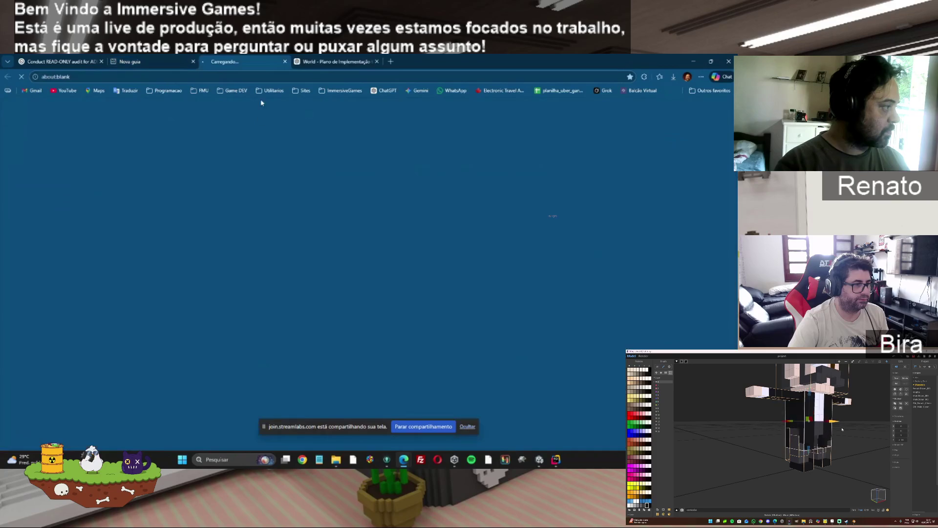
left_click(358, 61)
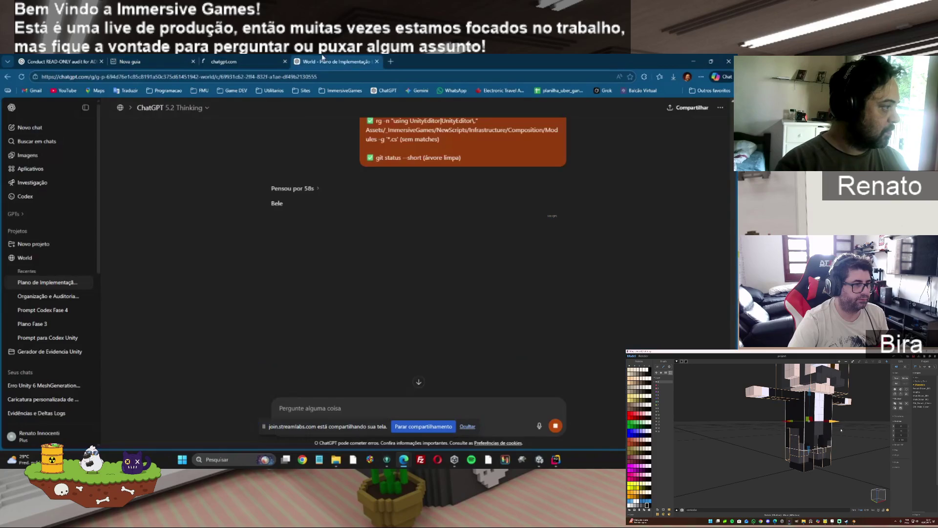
left_click(376, 61)
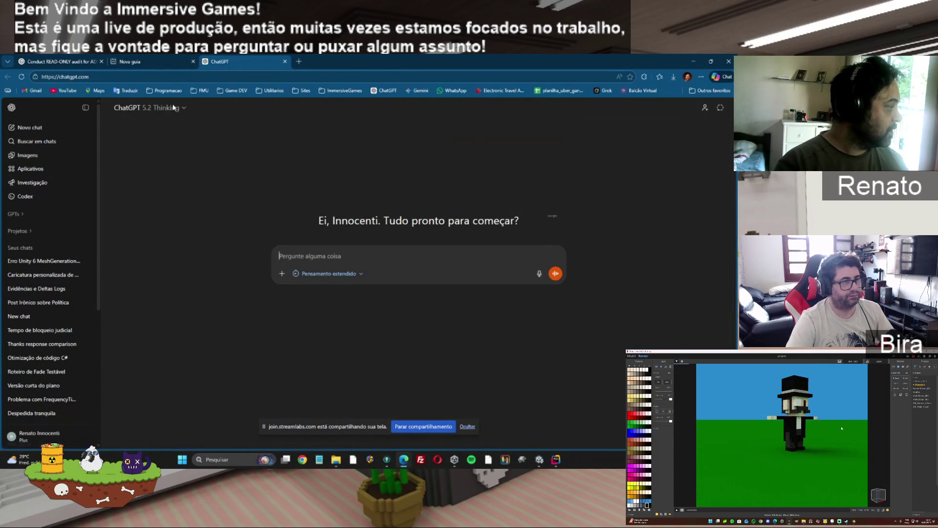
Reopen the Plano de Implementação Incremental chat under World, then view the Codex ADR-0005 audit diff
left_click(18, 231)
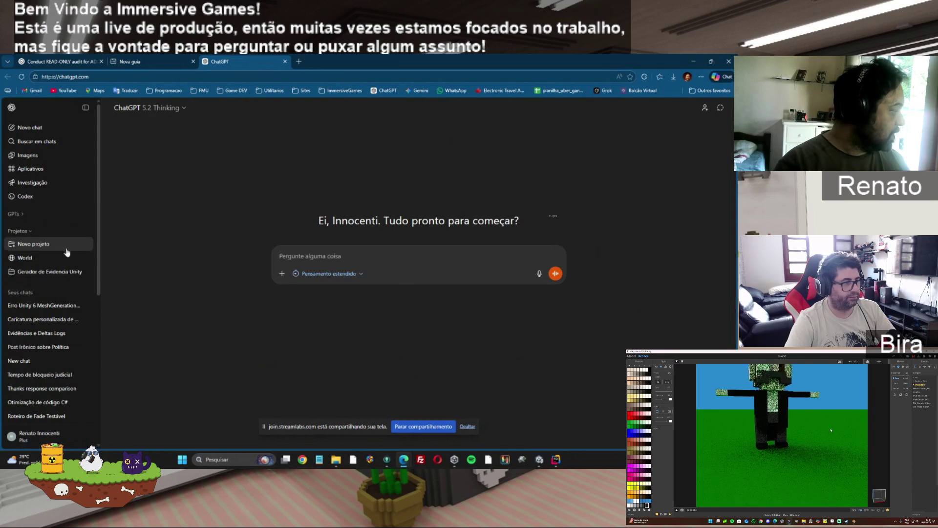
left_click(24, 257)
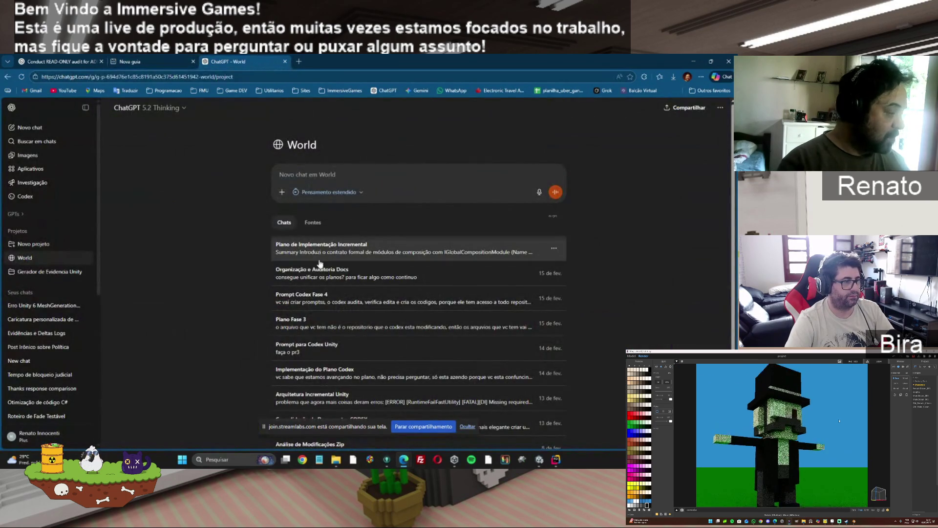
left_click(319, 254)
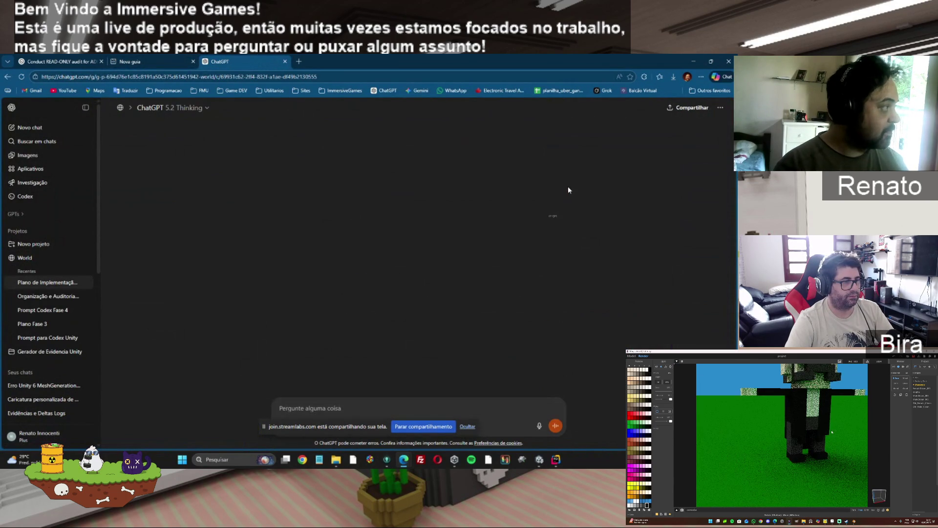
left_click(142, 61)
left_click(34, 62)
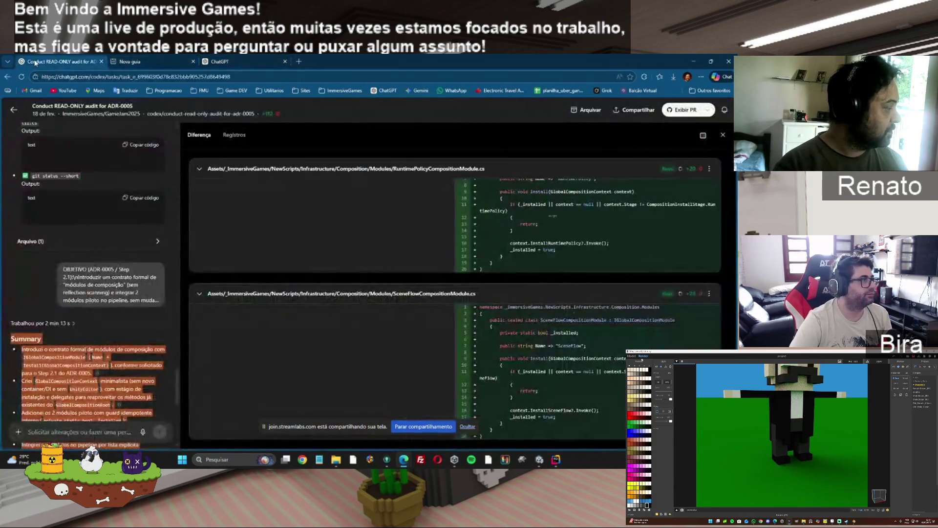
Return to the World plan chat, then bring Unity and then Rider with ADR-0019 forward
left_click(217, 60)
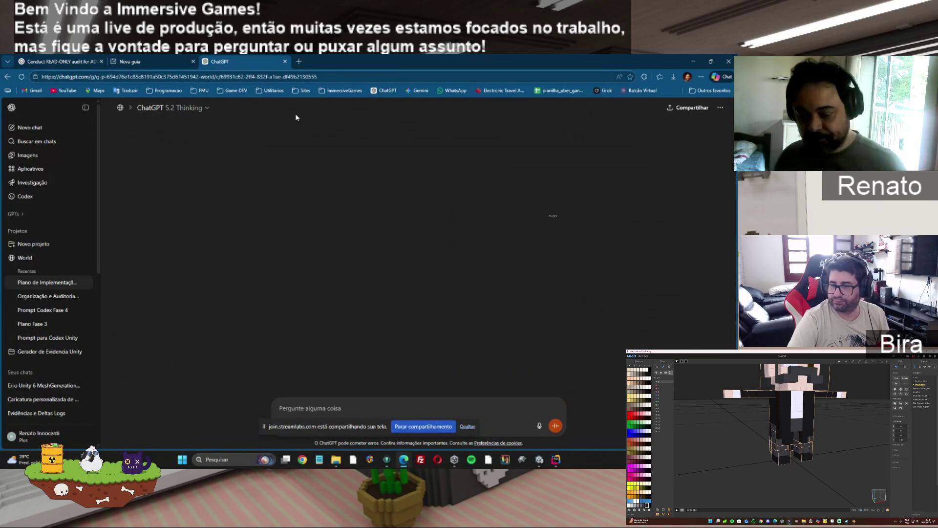
left_click(135, 60)
left_click(249, 60)
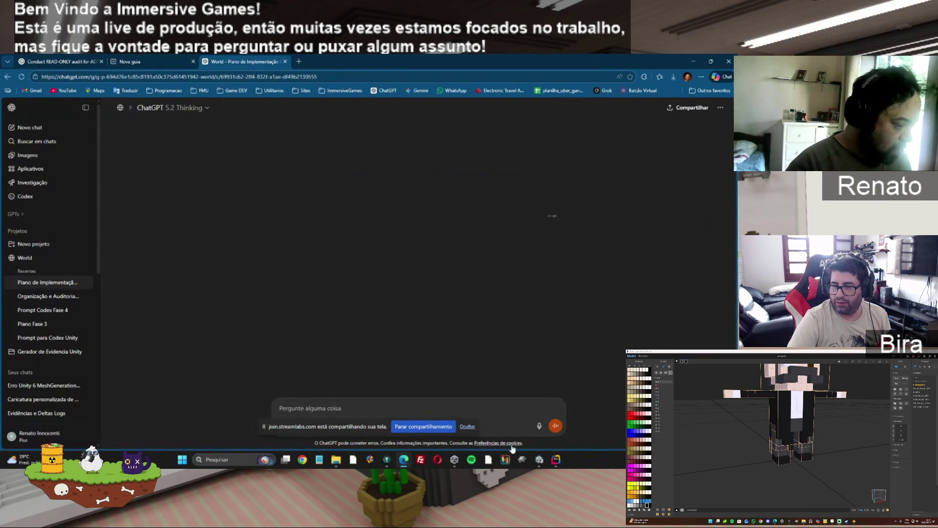
left_click(539, 459)
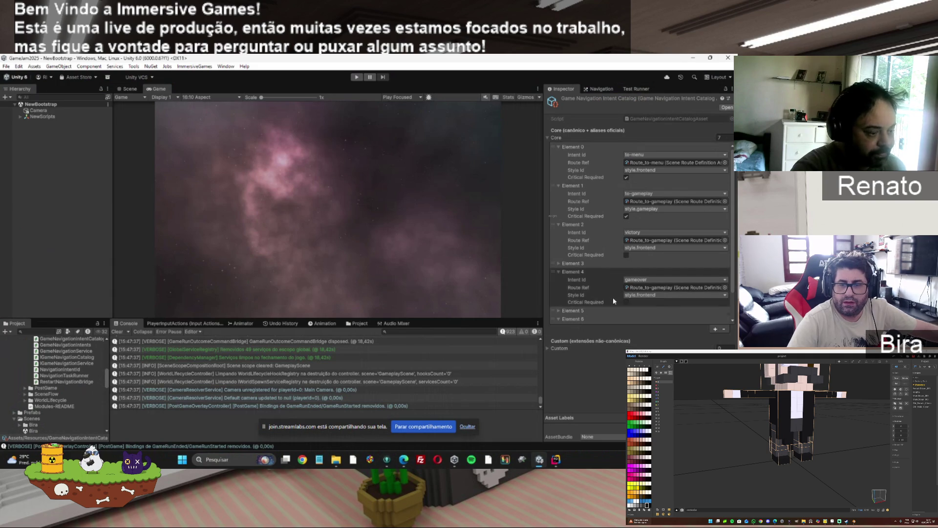
left_click(556, 459)
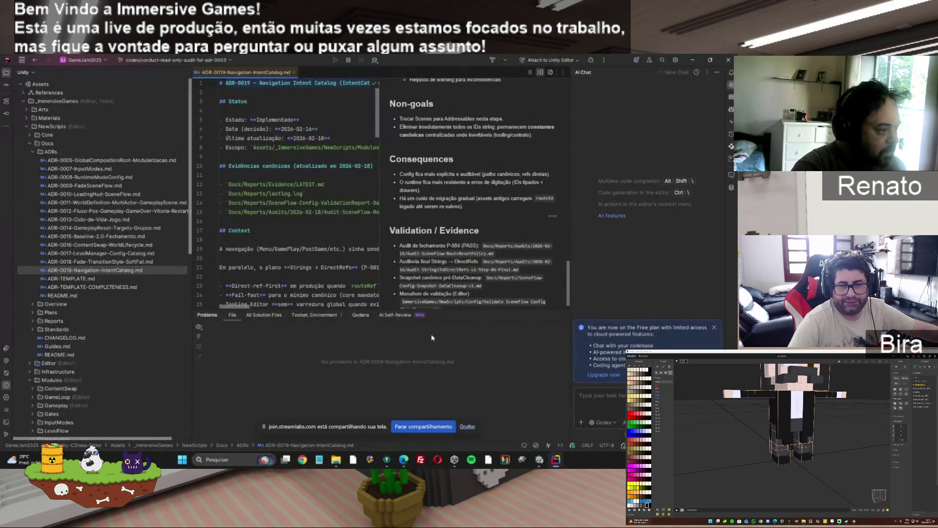
Toggle between Unity and Rider's ADR-0019 document, ending on Unity's Game Navigation Intent Catalog asset
left_click(539, 459)
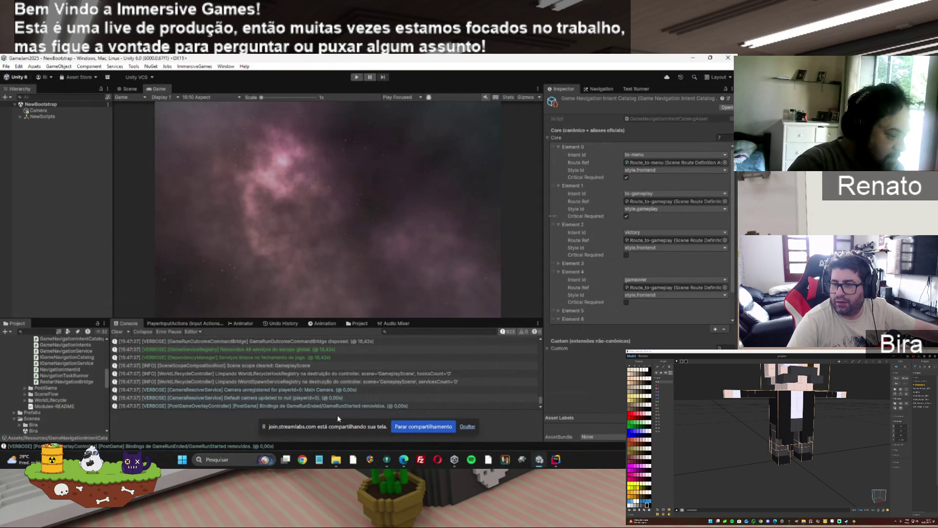
left_click(555, 459)
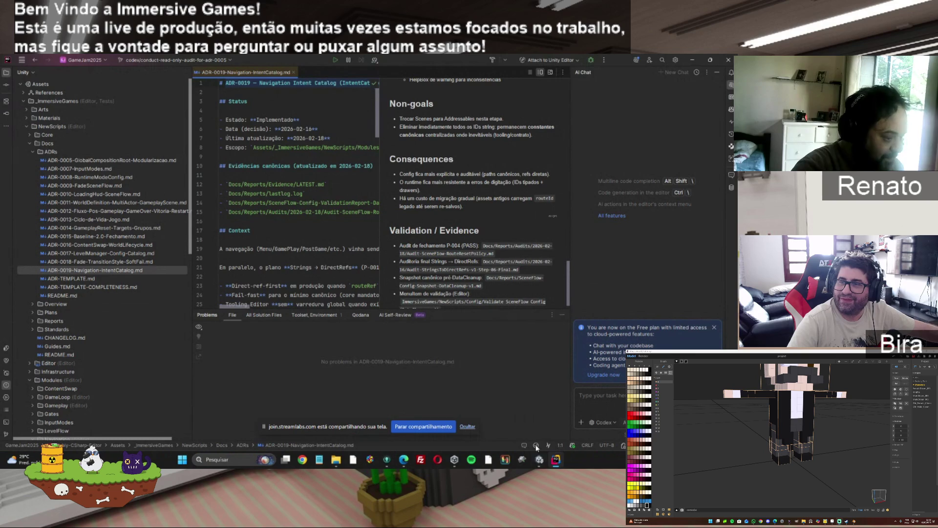
left_click(539, 459)
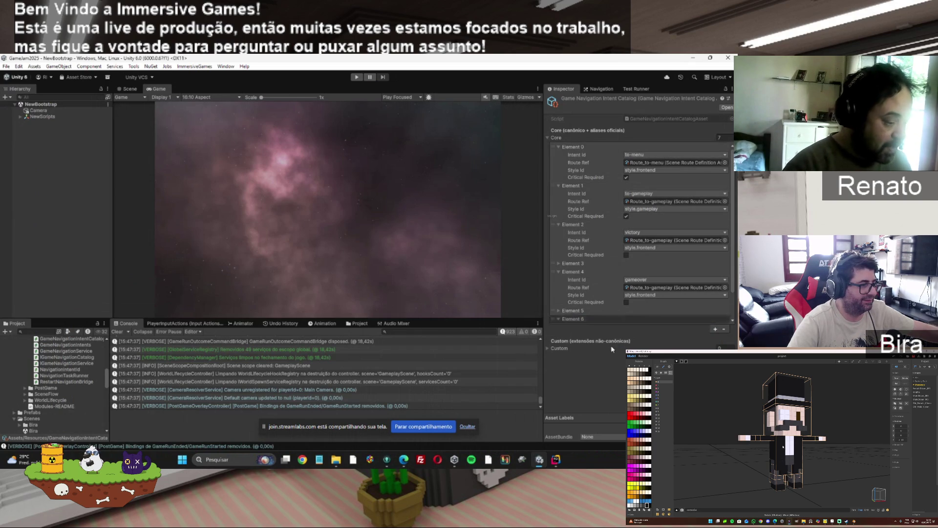
Bring Rider forward to view ADR-0019's Consequences and Validation / Evidence sections
left_click(556, 460)
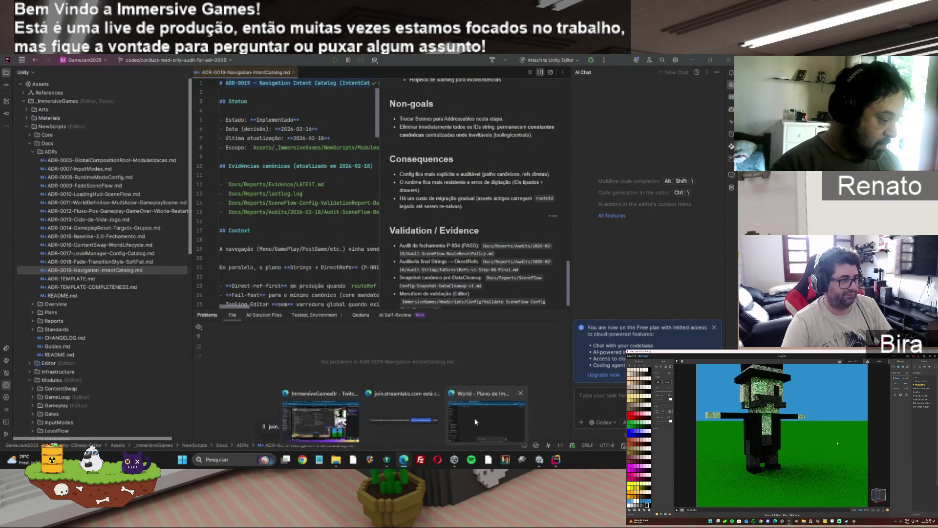
Bring the Edge window forward and scroll to 'Plano para fechar o ADR-0005' Steps 2.2–2.3
left_click(389, 466)
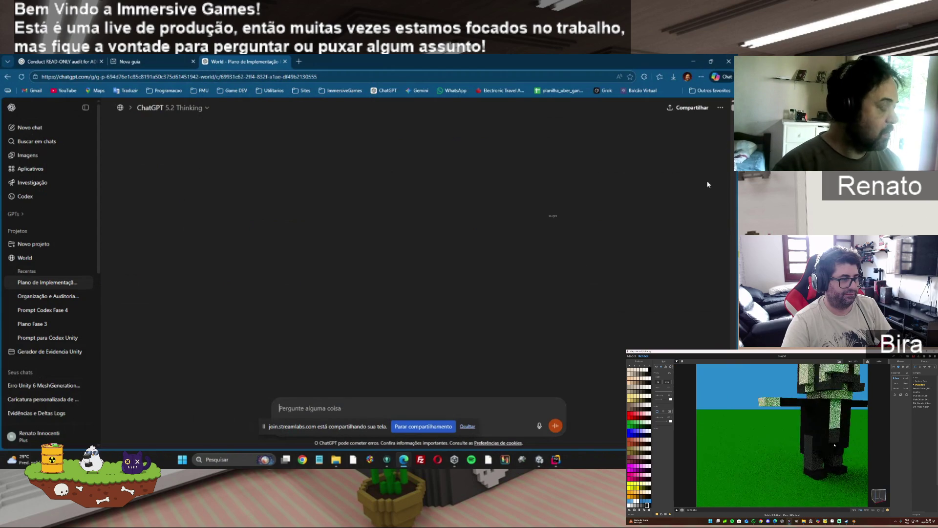
scroll(450, 365, "down", 2)
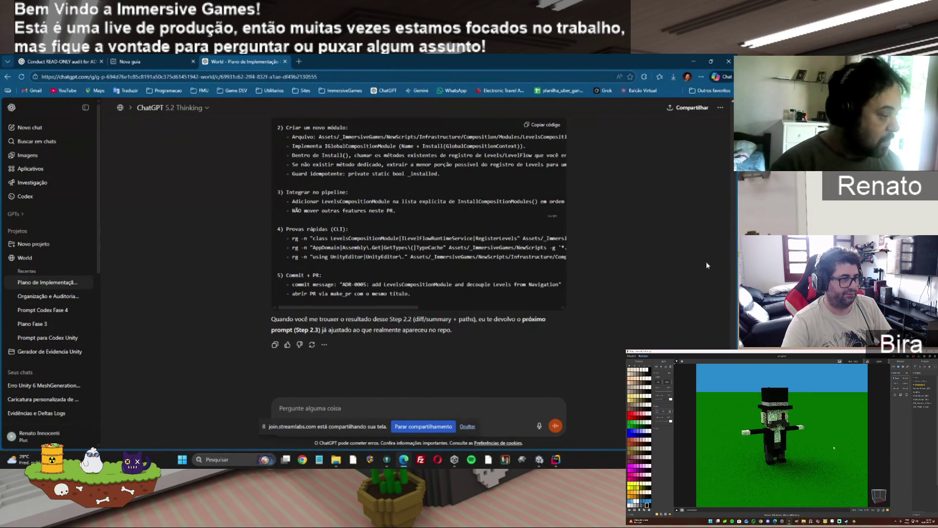
scroll(418, 254, "up", 10)
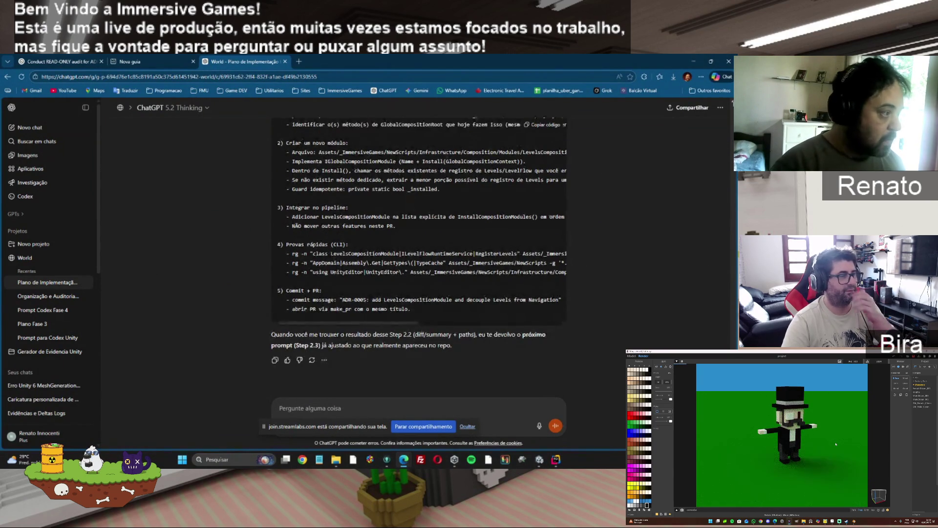
scroll(418, 254, "up", 8)
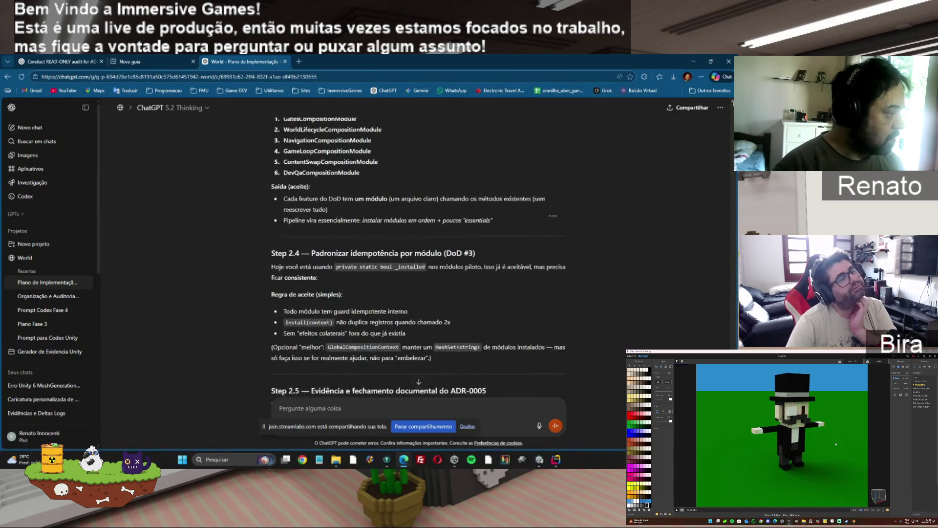
scroll(419, 254, "up", 10)
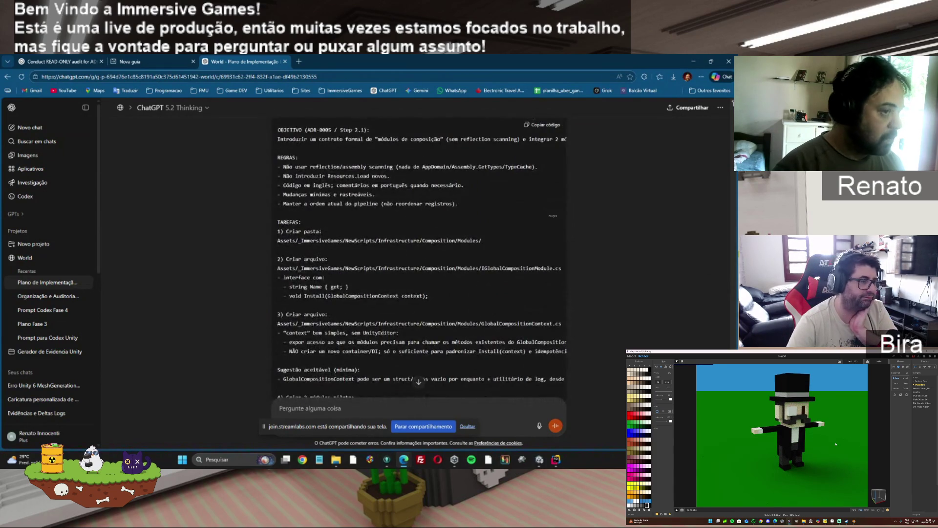
scroll(418, 259, "down", 10)
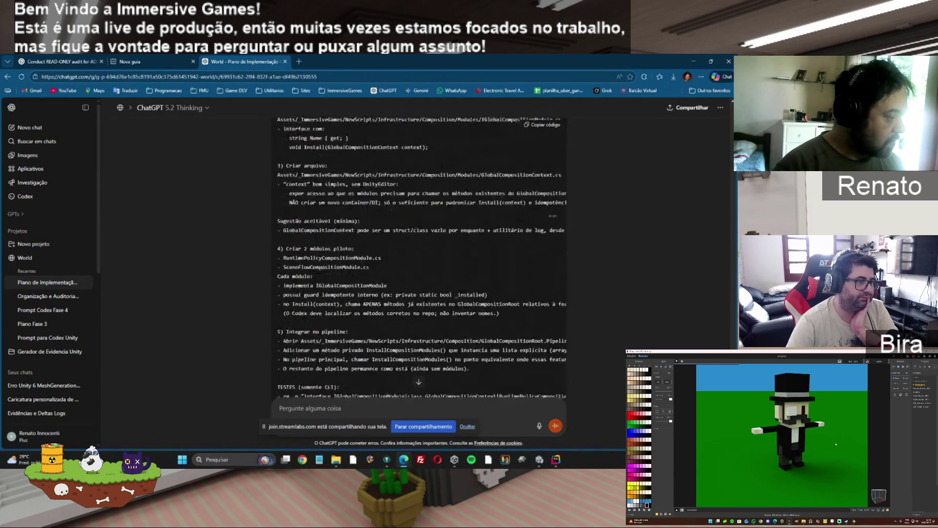
scroll(418, 259, "down", 10)
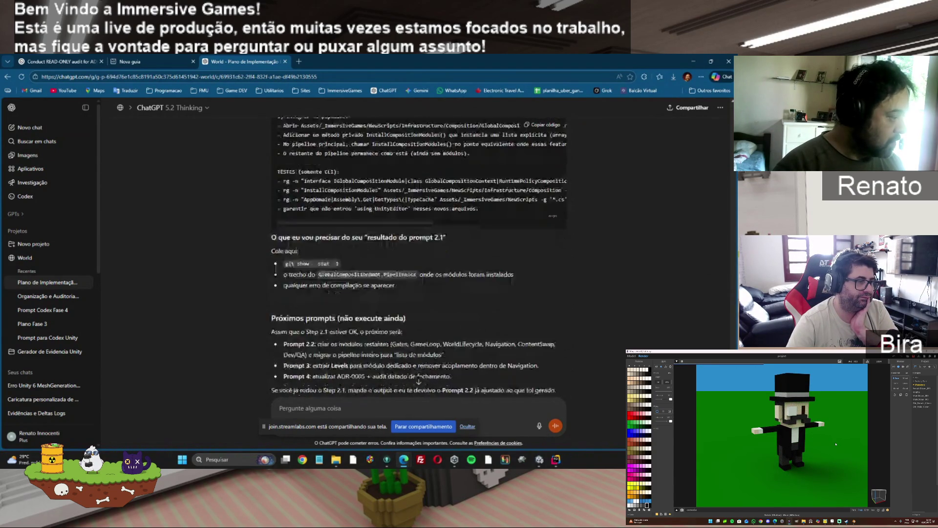
scroll(419, 259, "down", 5)
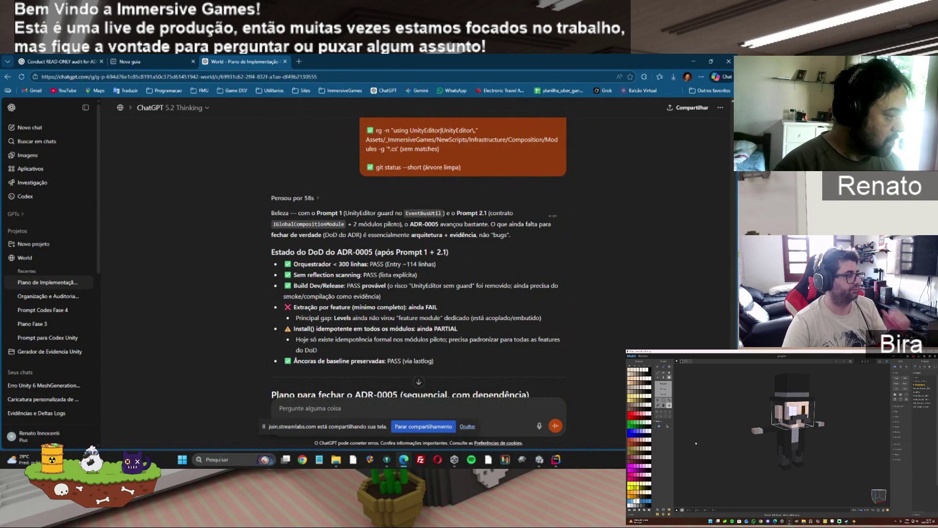
scroll(418, 259, "down", 3)
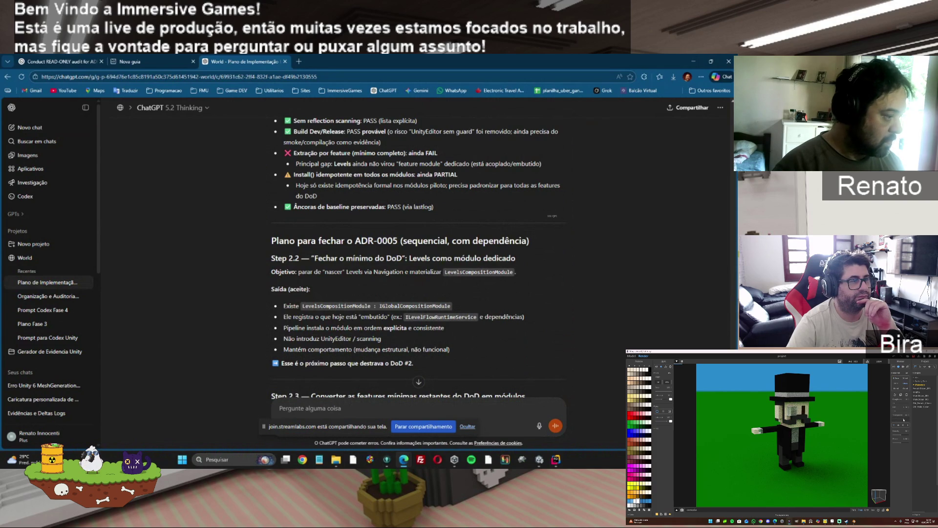
scroll(418, 259, "down", 2)
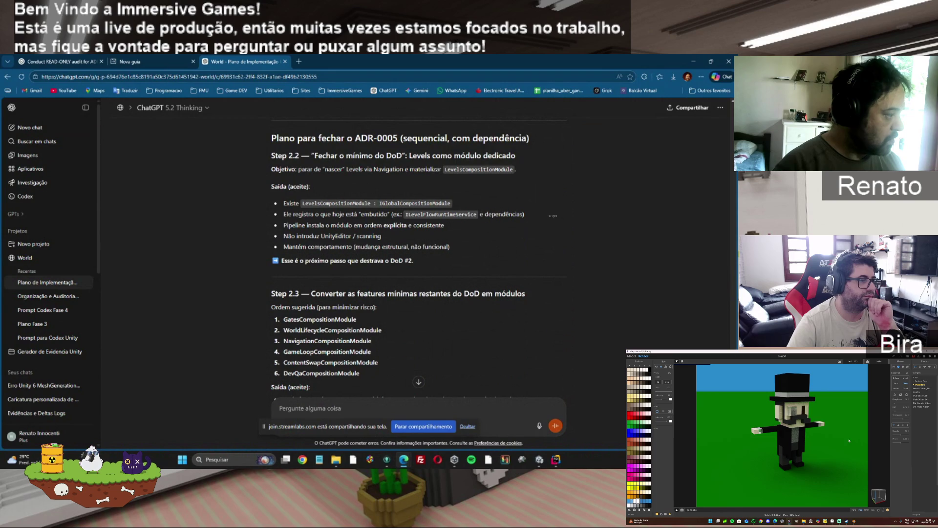
scroll(418, 259, "down", 1)
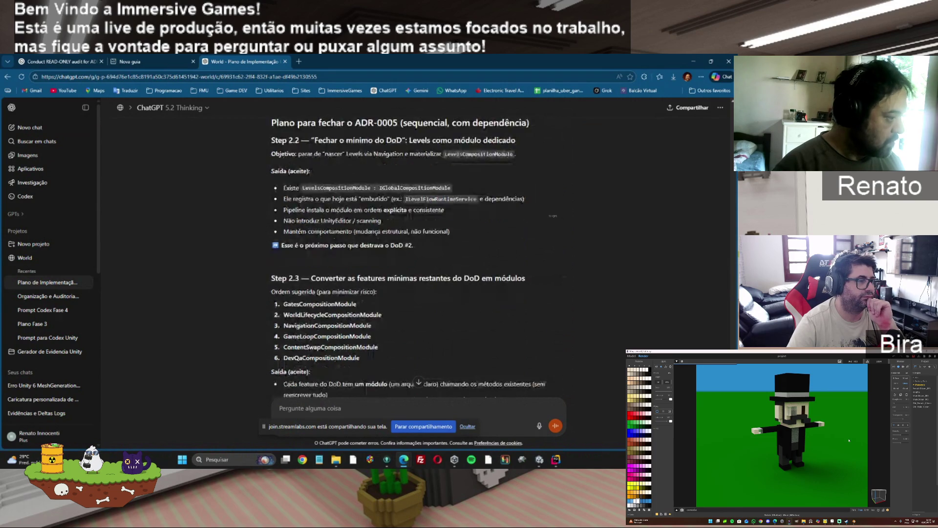